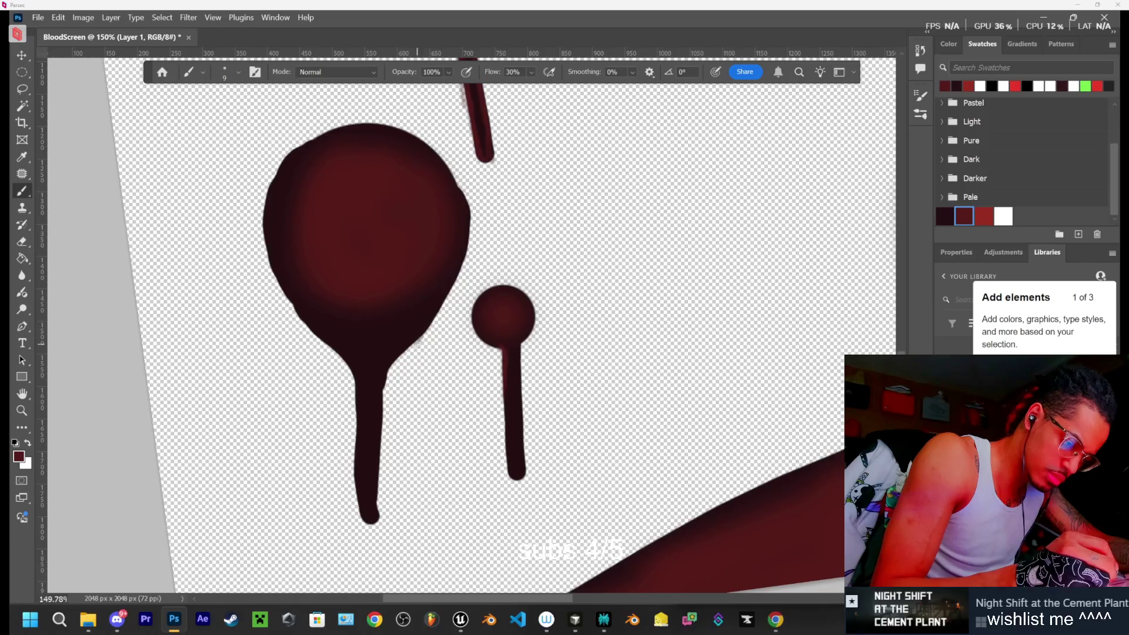
Touch up the right edge of the big drip blob with a brush stroke
left_click_drag(428, 322, 394, 361)
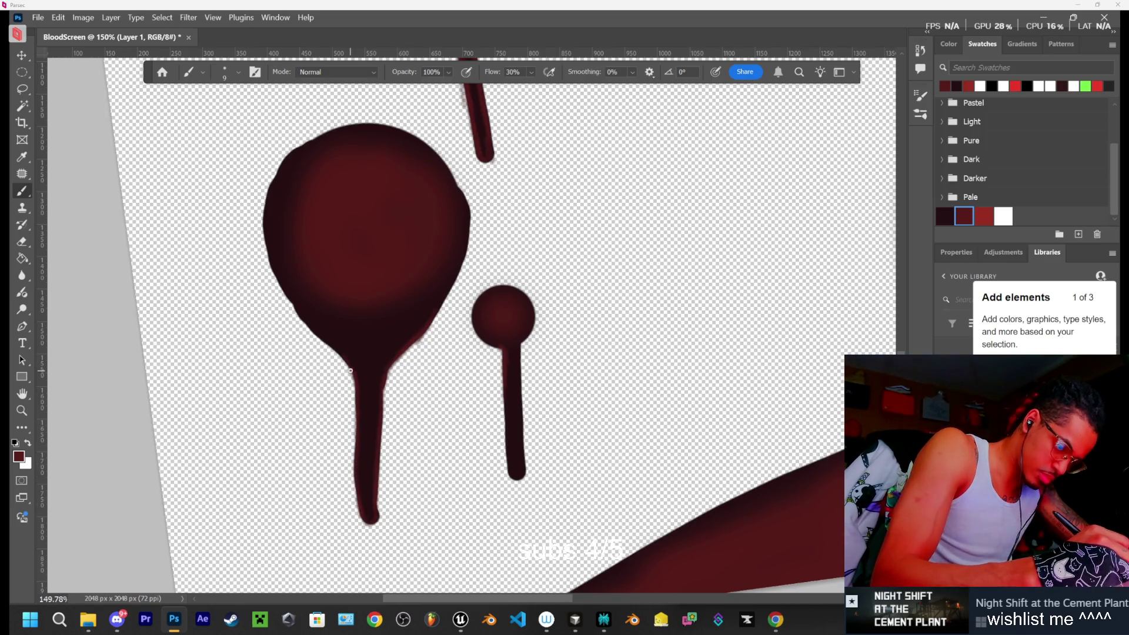
Bring up the Blood Splatter Pack store page in Chrome
left_click(775, 627)
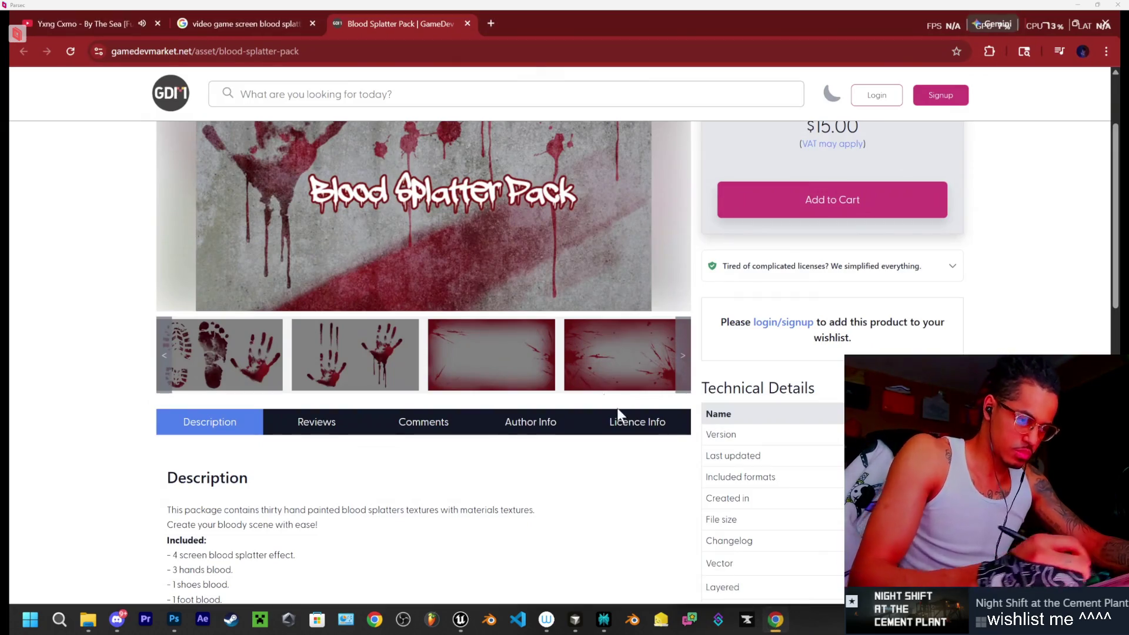
Play 'guri - DREAMY DUNES [Full BeatTape]' from the YouTube playlist, then minimize Chrome
left_click(150, 30)
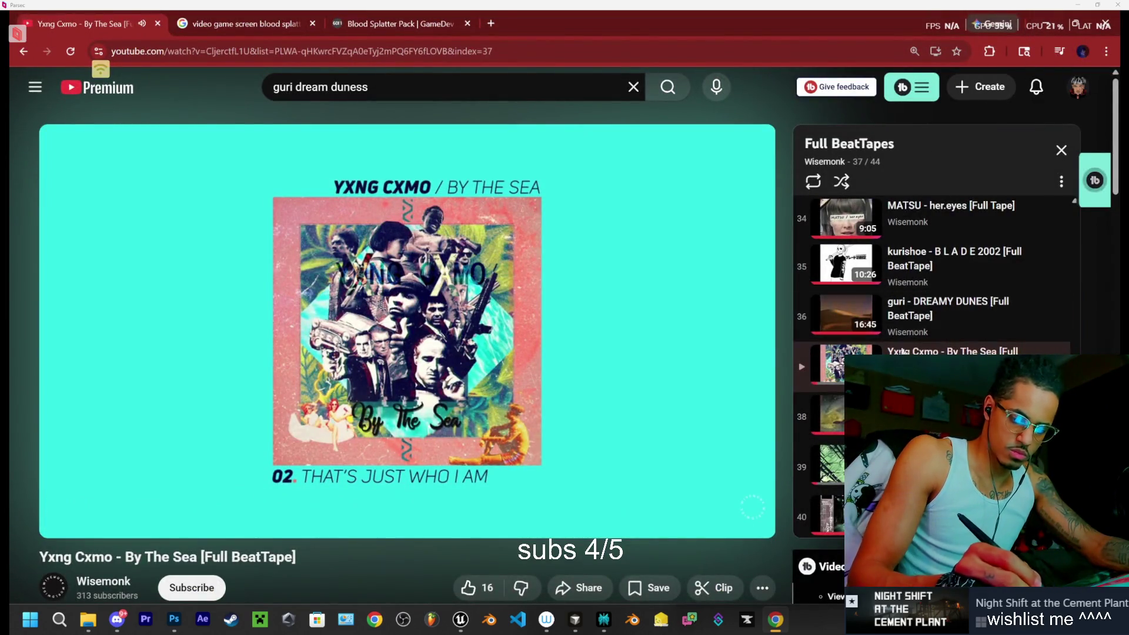
left_click(822, 328)
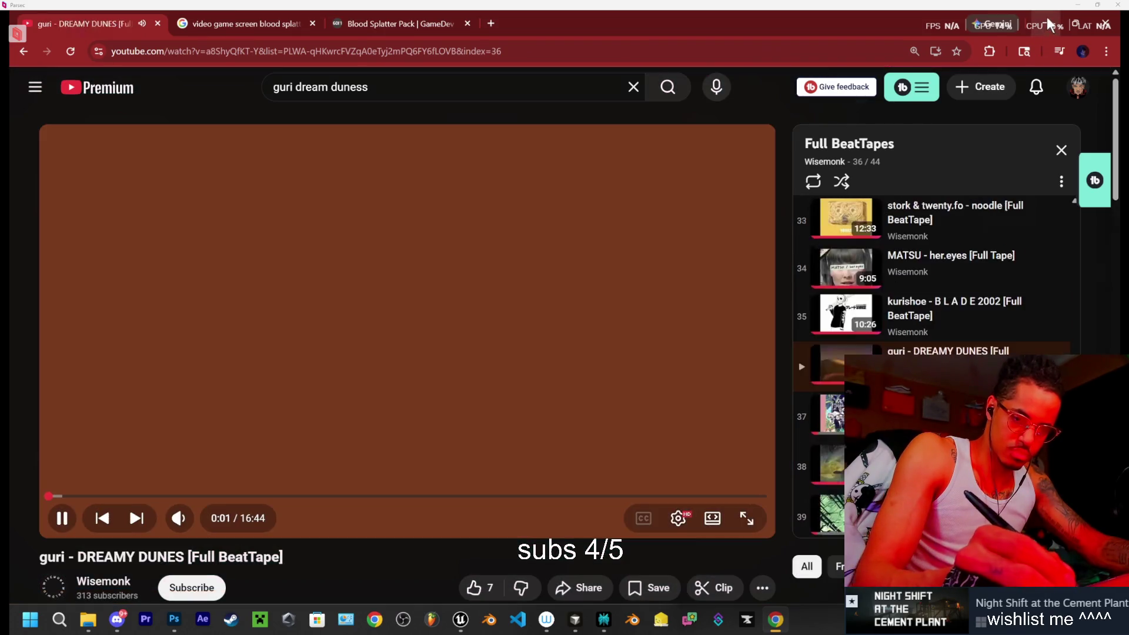
left_click(1047, 16)
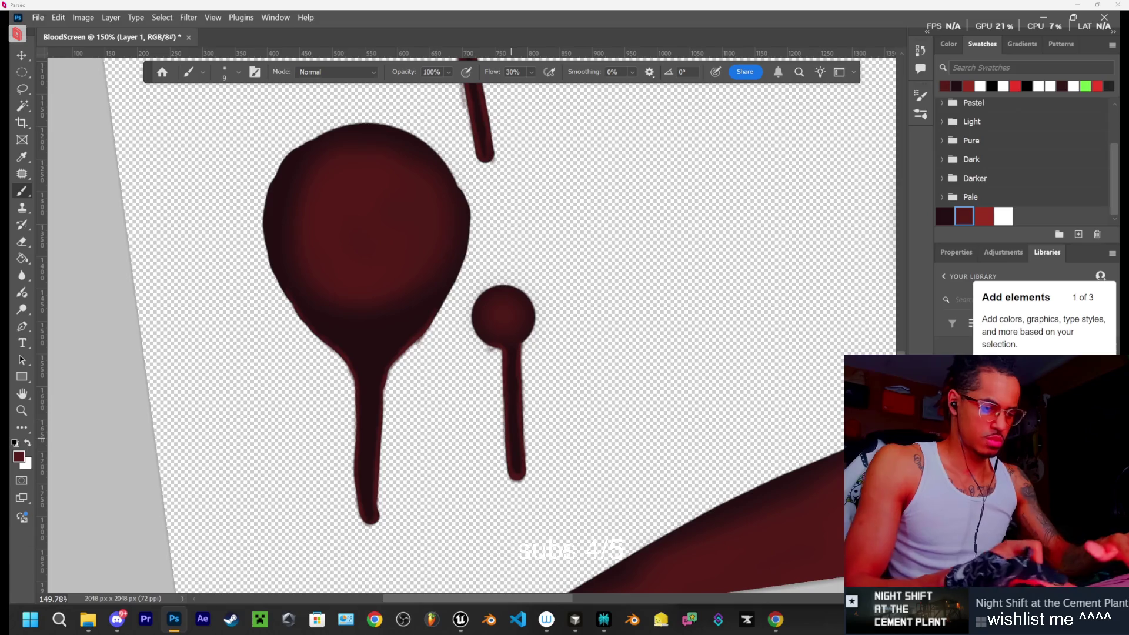
Paint and undo a stray test stroke, then switch via Chrome to Unreal's CementPlant level
left_click_drag(675, 389, 702, 407)
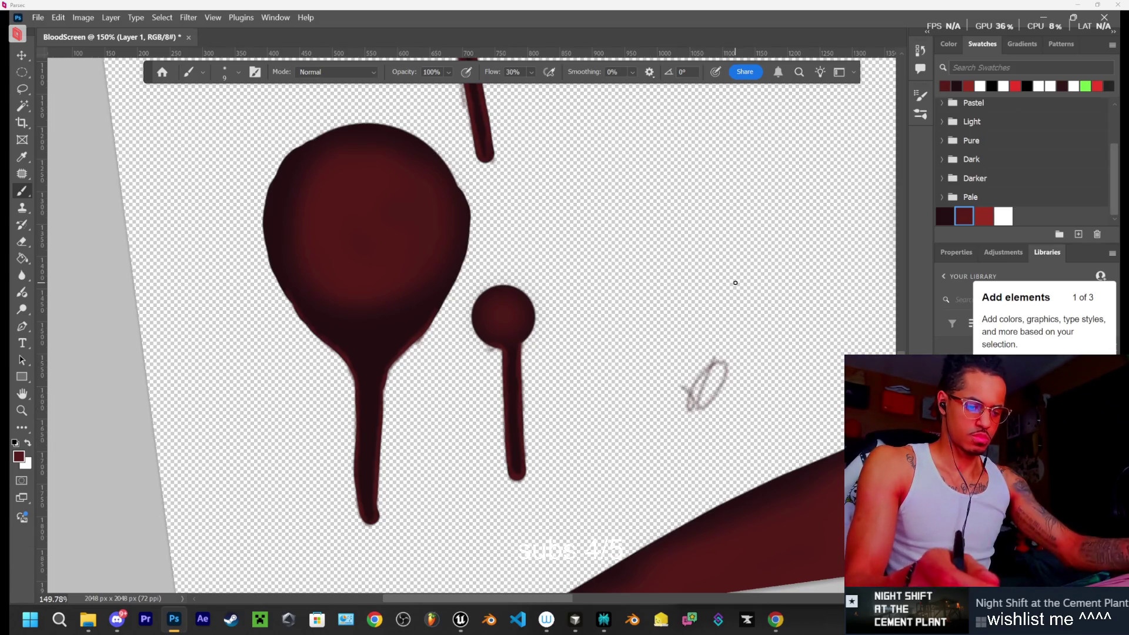
key("ctrl+z")
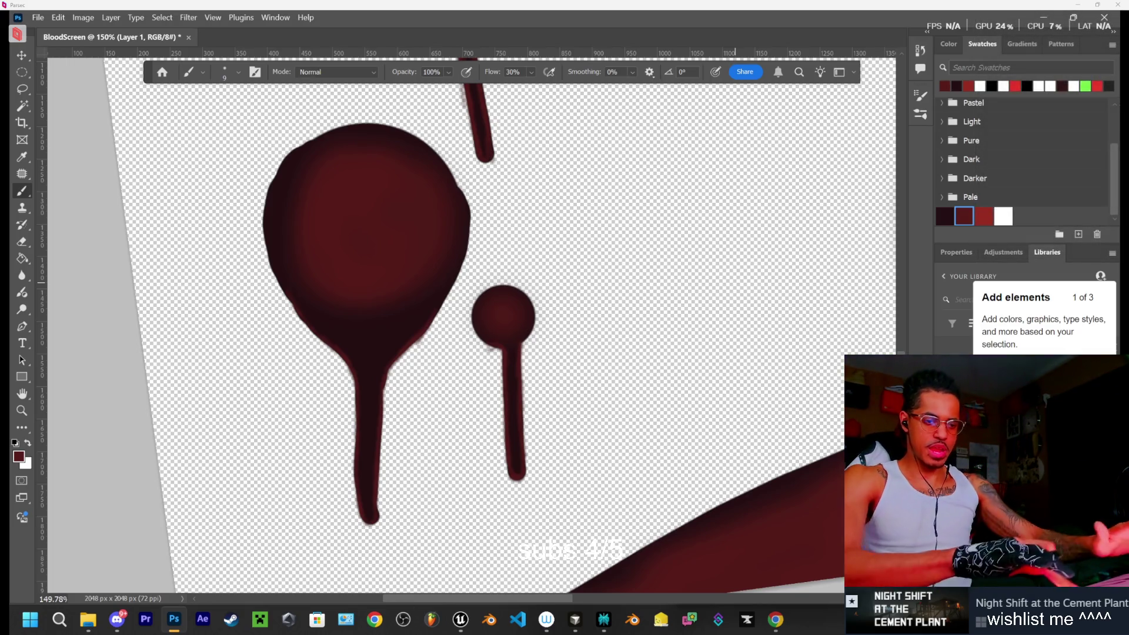
key("alt+Tab")
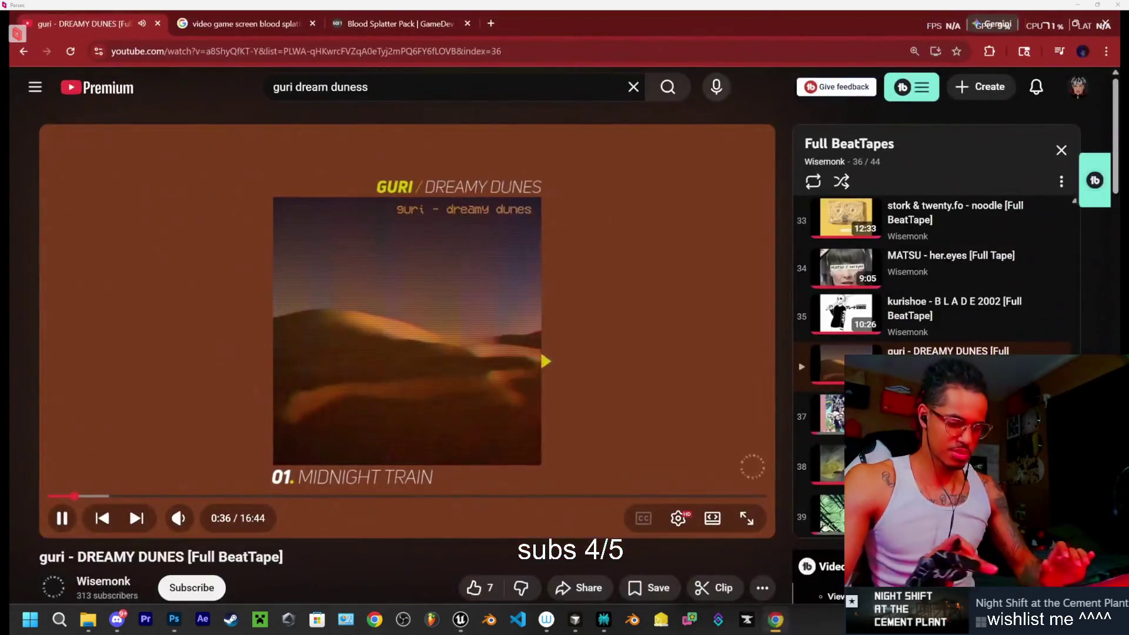
key("alt+Tab")
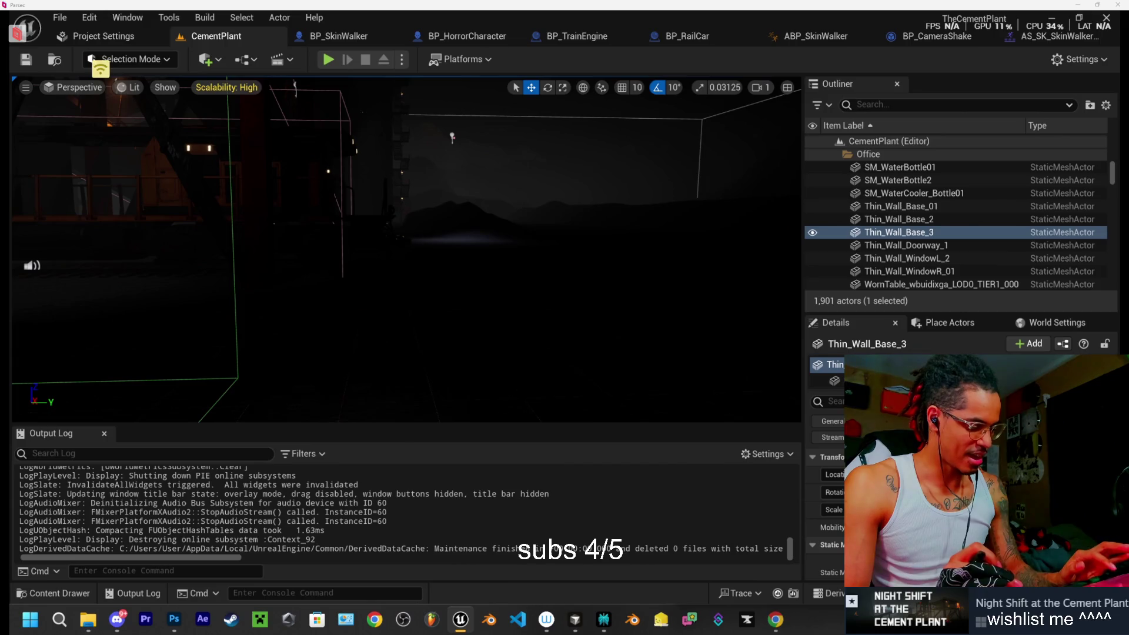
Cycle between Photoshop, Chrome and Unreal, landing back on the CementPlant level
key("alt+Tab")
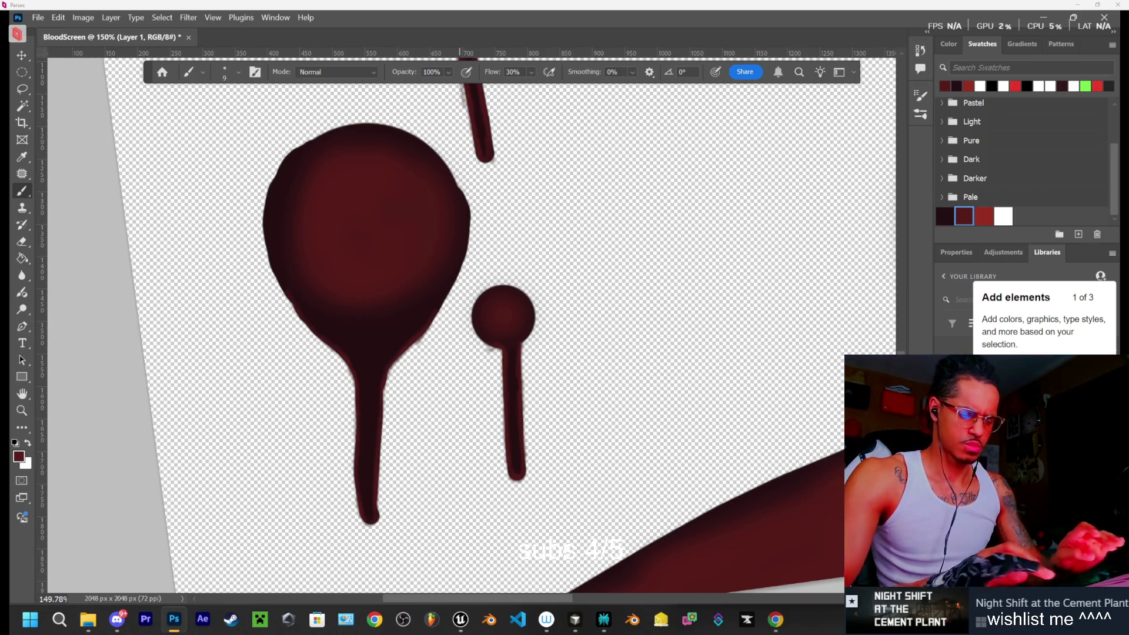
left_click(775, 619)
left_click(775, 620)
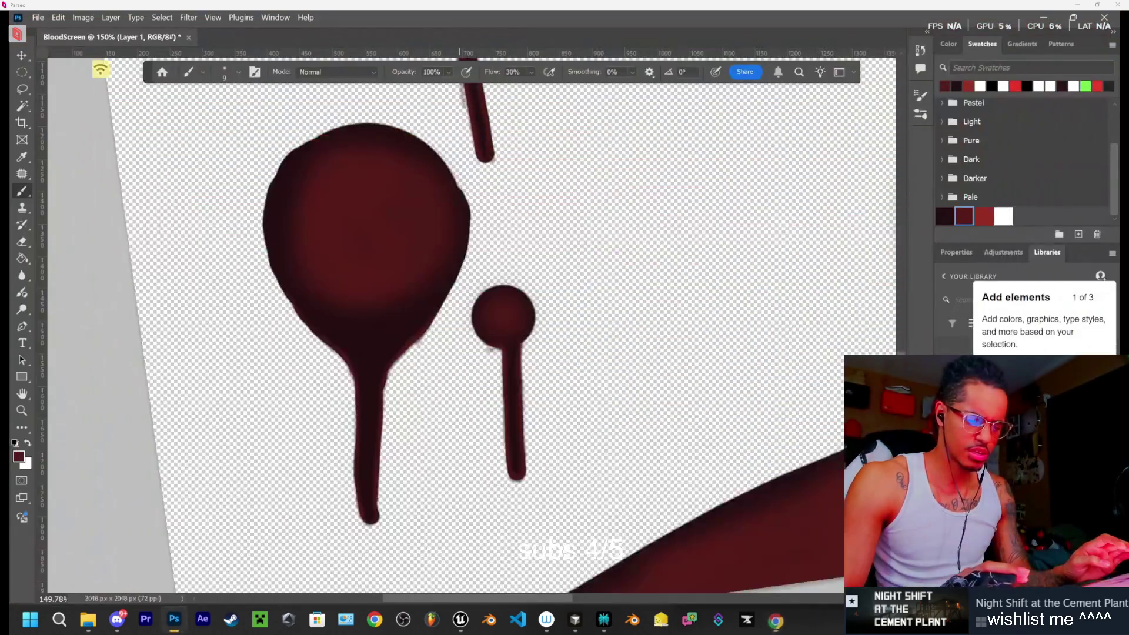
key("alt+Tab")
key("alt+Tab")
key("alt+Tab")
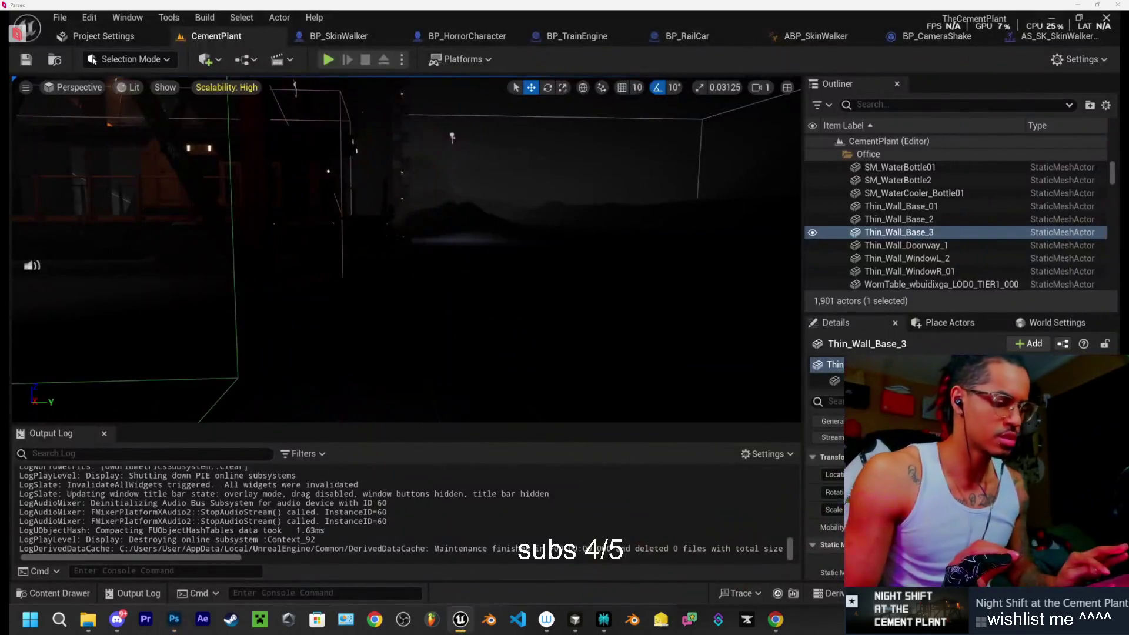
key("alt+Tab")
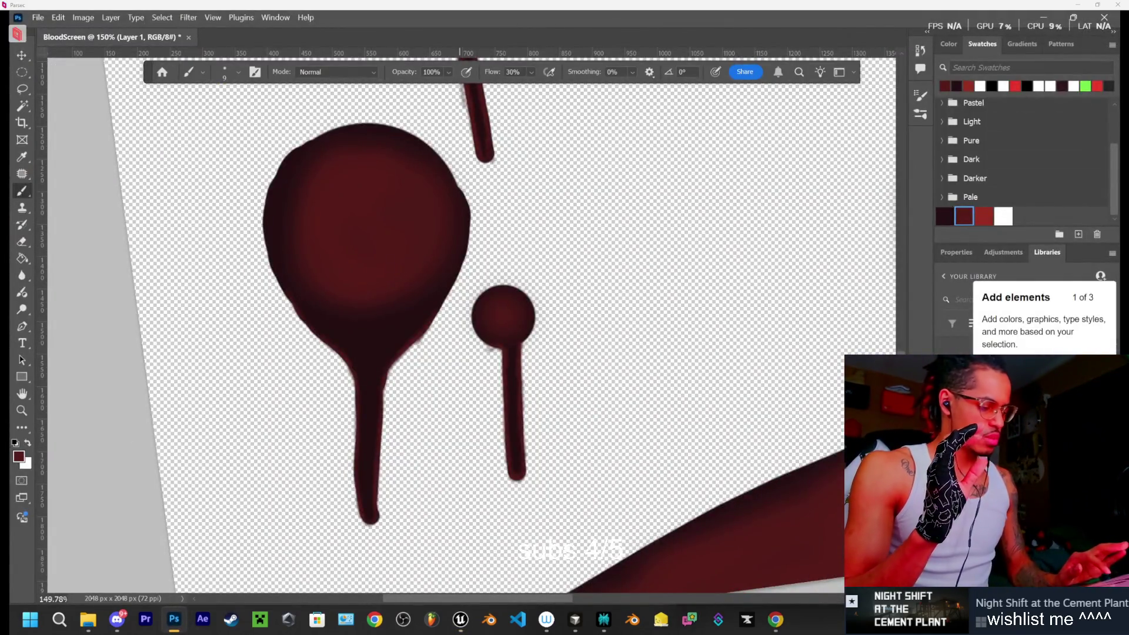
key("alt+Tab")
key("alt+Tab")
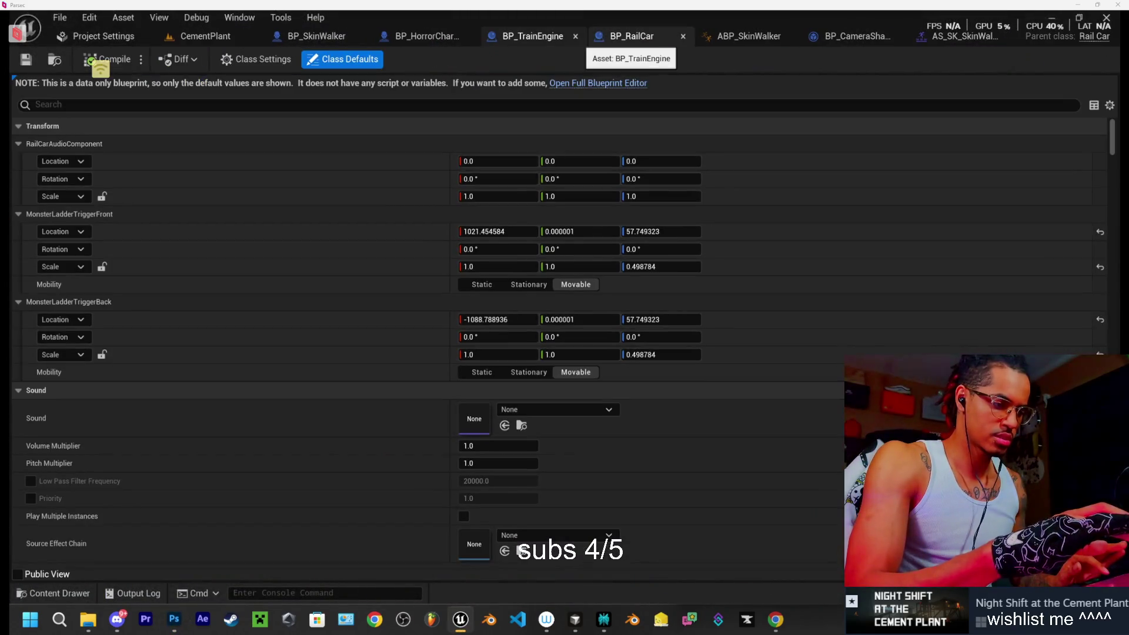
left_click(216, 36)
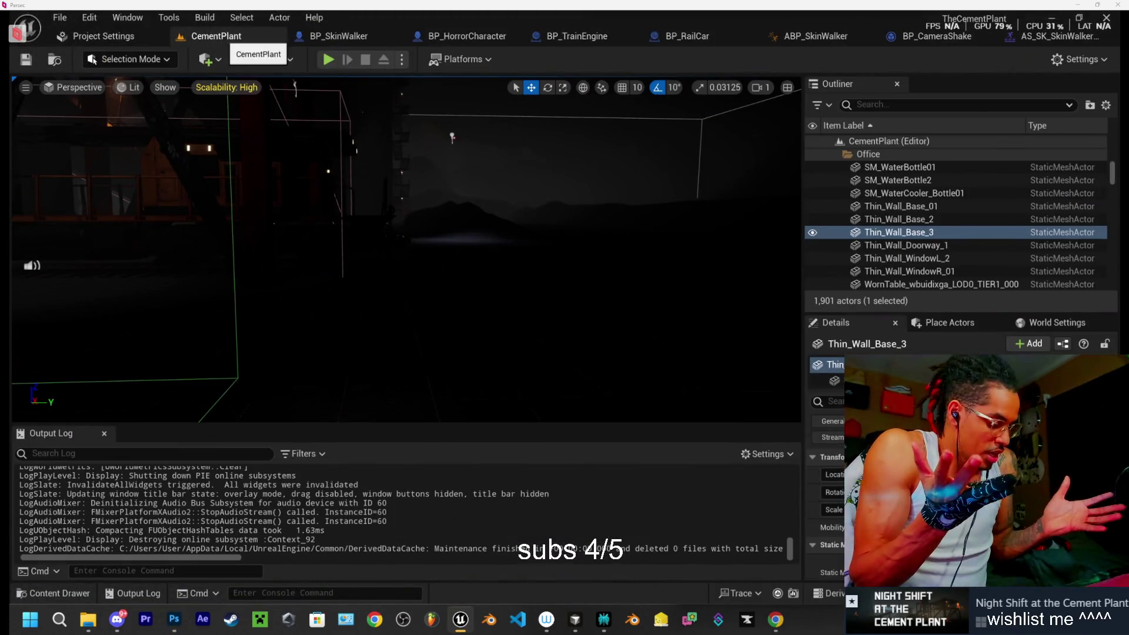
key("alt+Tab")
key("alt+Tab")
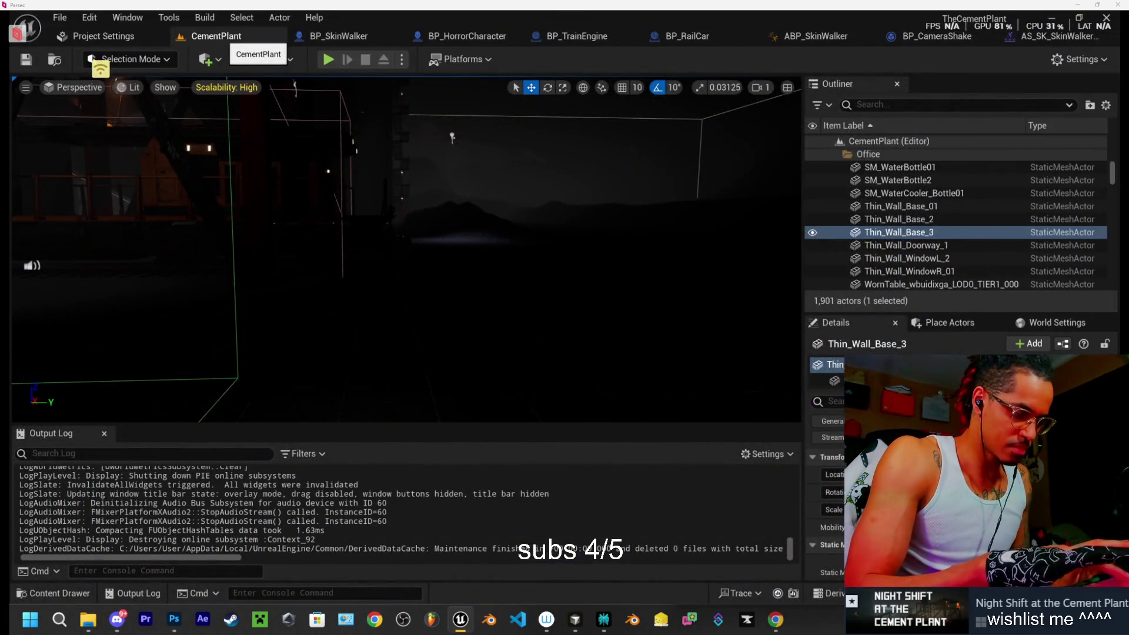
Orbit the level and inspect BP_TrainEngine via selection and right-click menu, then return to Photoshop
mouse_move(431, 241)
left_mouse_down()
mouse_move(528, 268)
mouse_move(447, 253)
left_mouse_up()
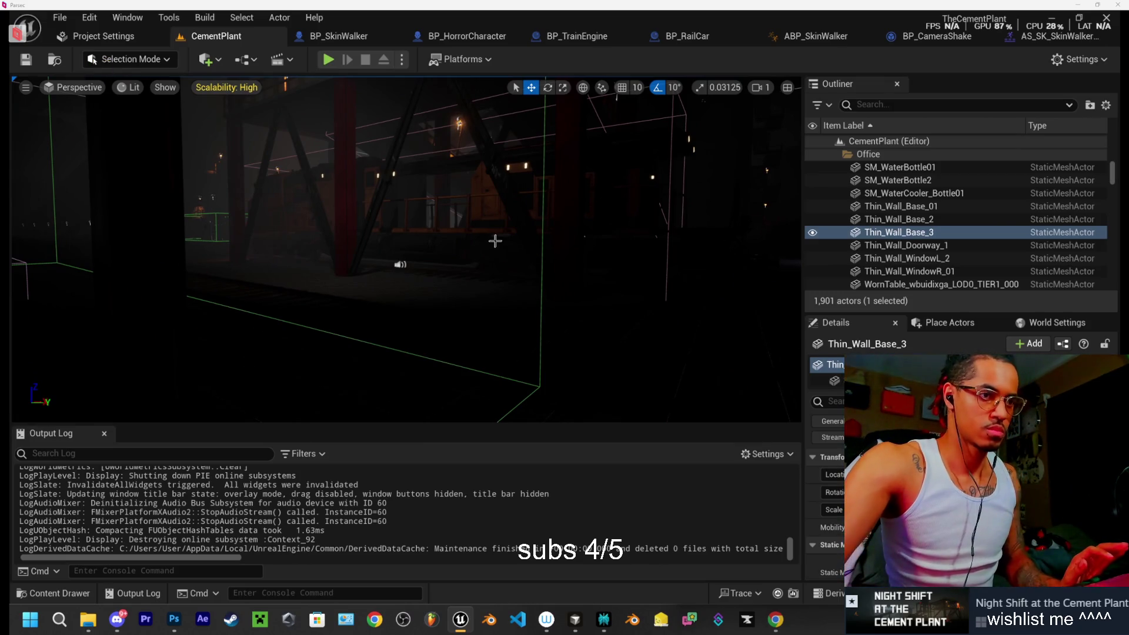
left_click_drag(496, 242, 489, 241)
left_click(275, 243)
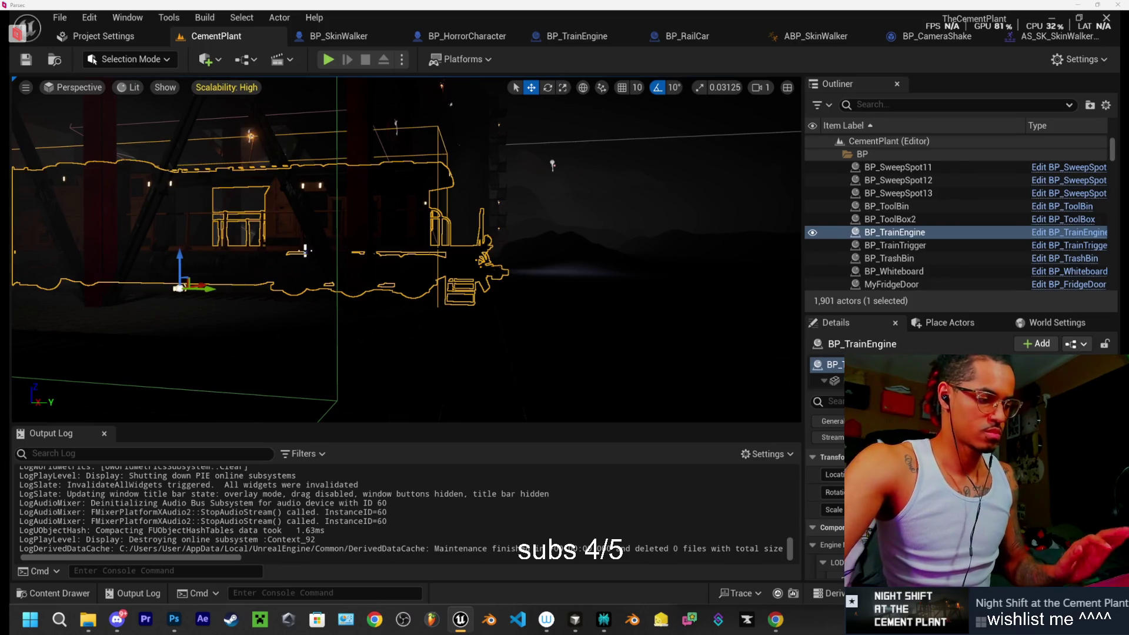
left_click(587, 194)
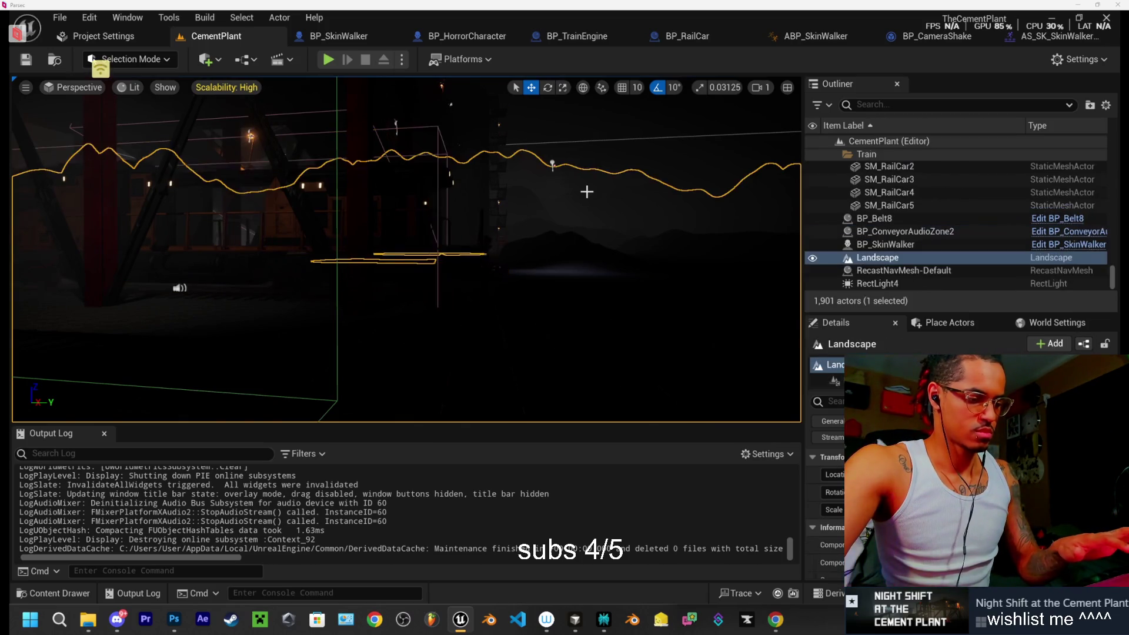
left_click_drag(584, 189, 553, 241)
left_click(553, 241)
left_click(350, 359)
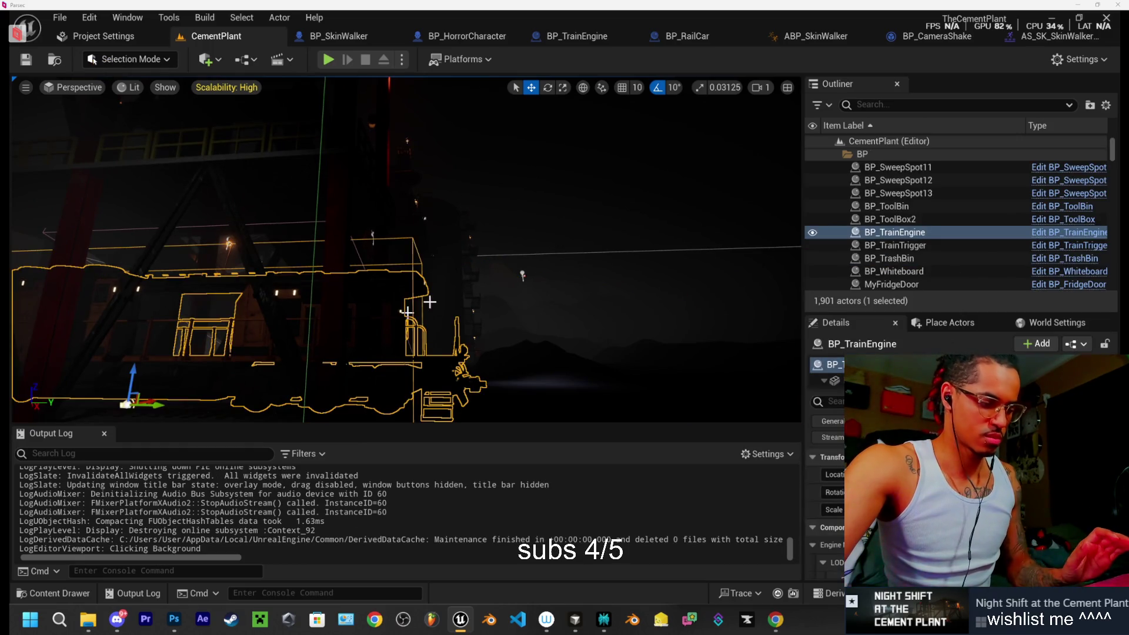
right_click(552, 170)
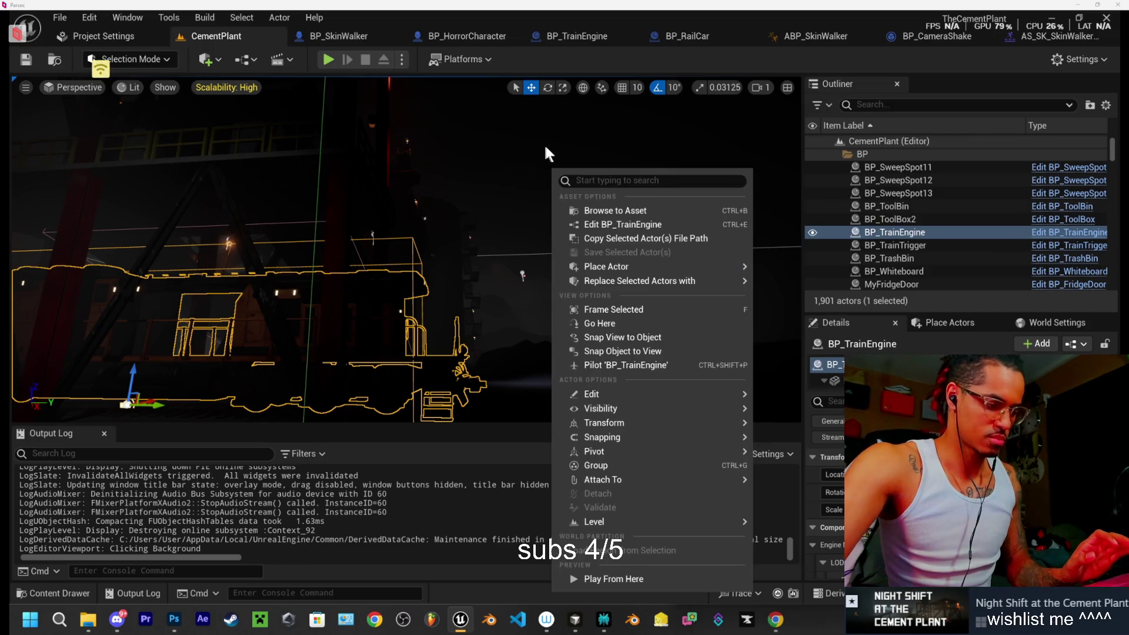
right_click(549, 147)
left_click(513, 190)
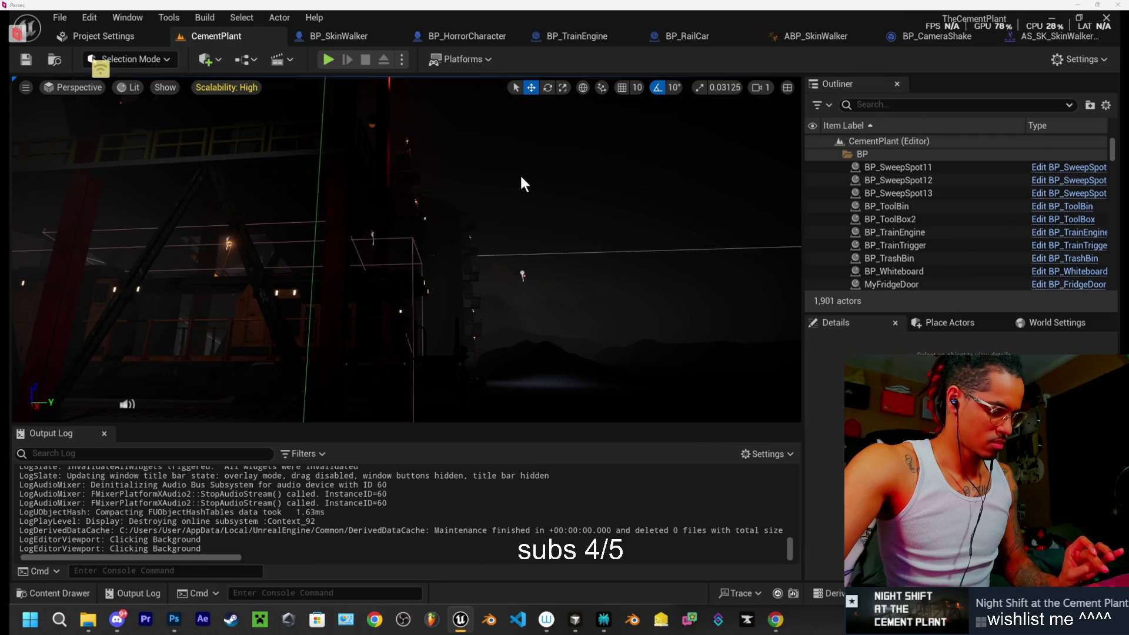
key("alt+Tab")
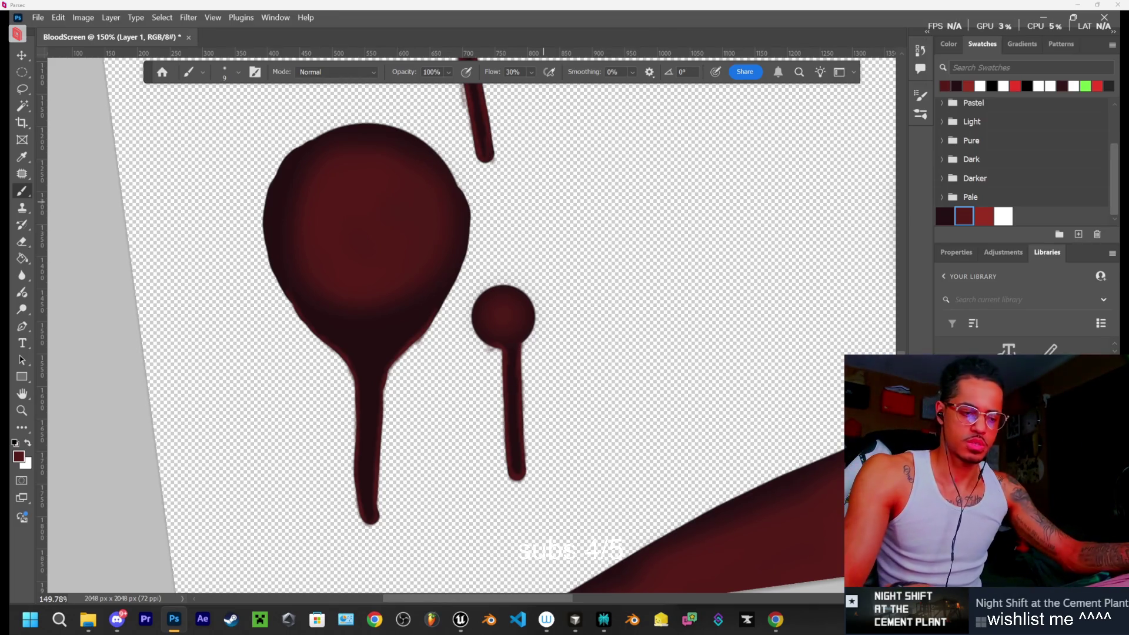
key("ctrl+minus")
key("ctrl+minus")
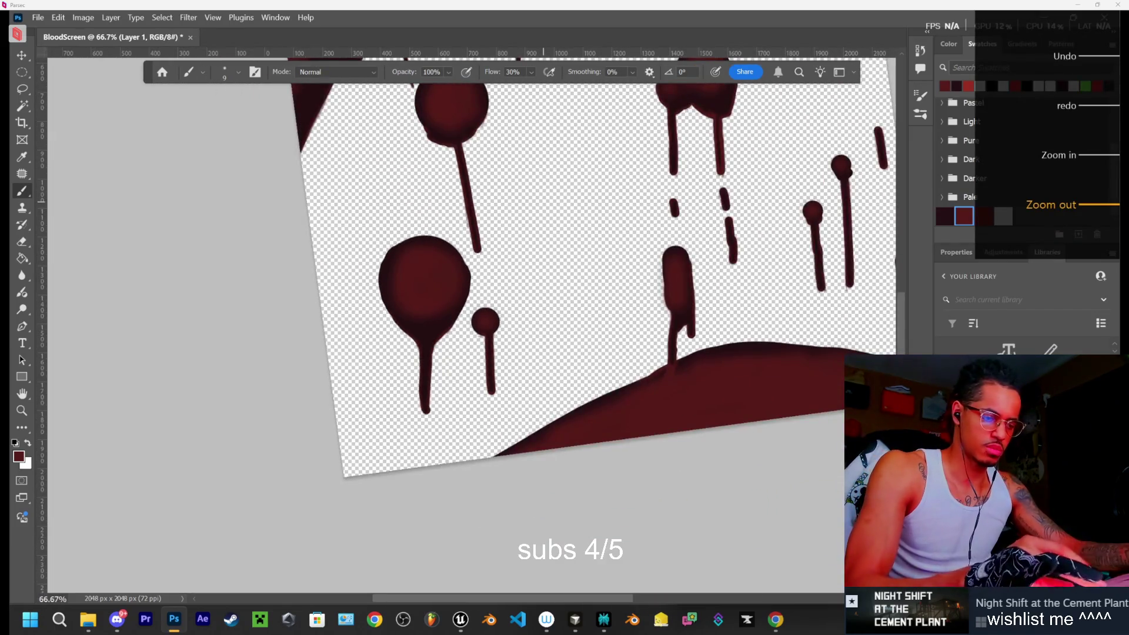
key("ctrl+minus")
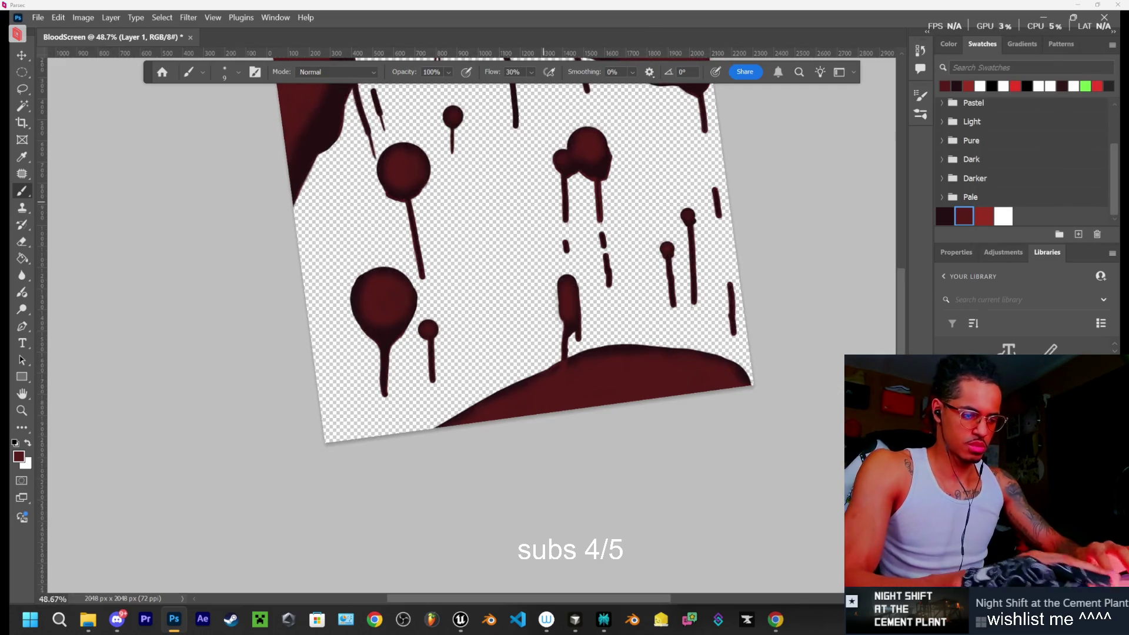
scroll(471, 294, "down", 3)
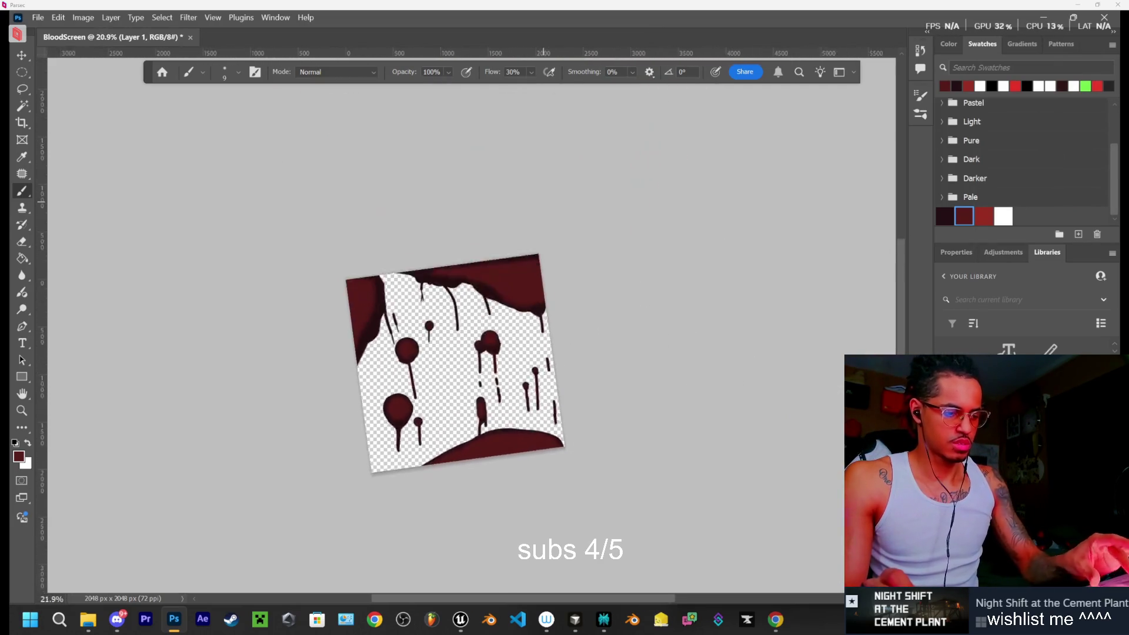
scroll(471, 294, "up", 2)
scroll(470, 329, "up", 1)
scroll(470, 330, "up", 1)
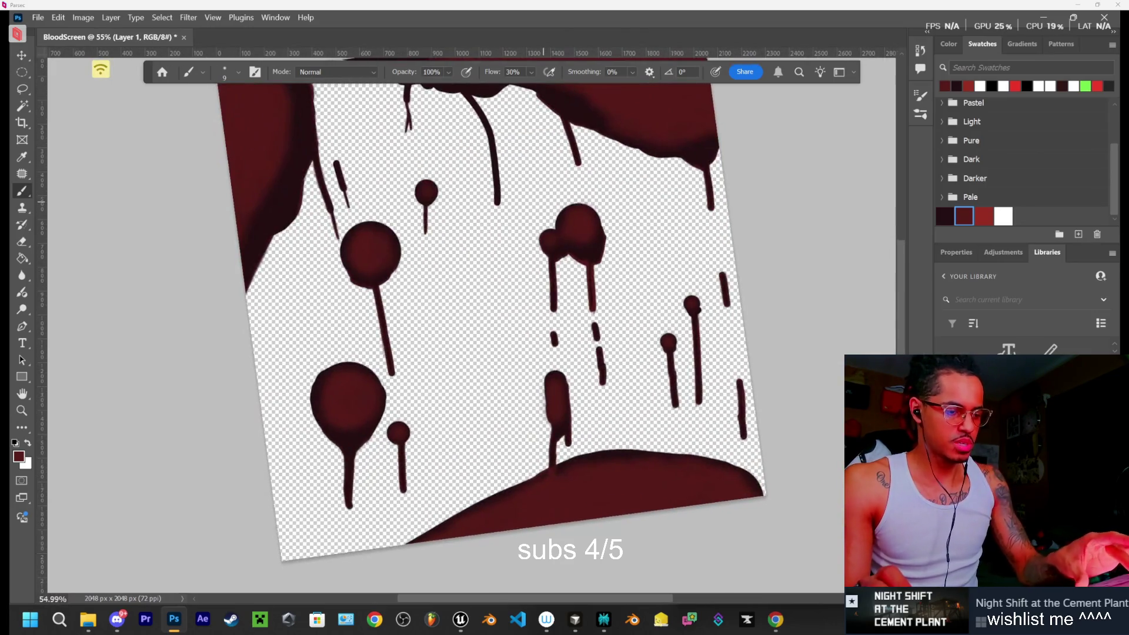
scroll(470, 329, "down", 1)
scroll(471, 329, "down", 1)
scroll(471, 329, "up", 1)
scroll(471, 330, "up", 1)
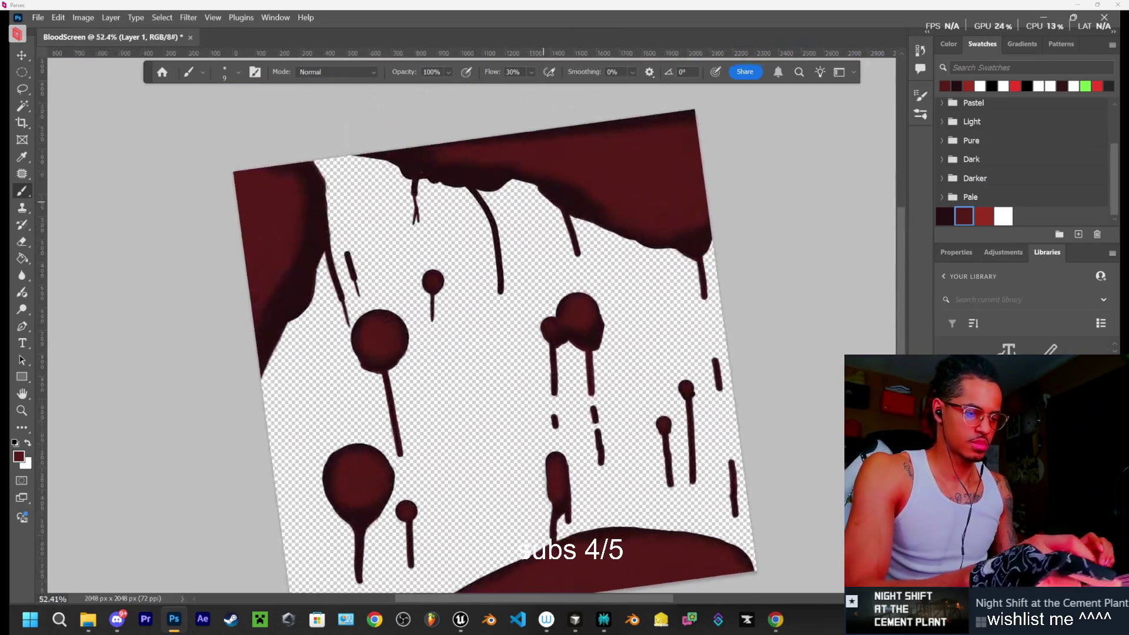
scroll(470, 329, "up", 1)
scroll(471, 330, "down", 1)
scroll(470, 329, "down", 1)
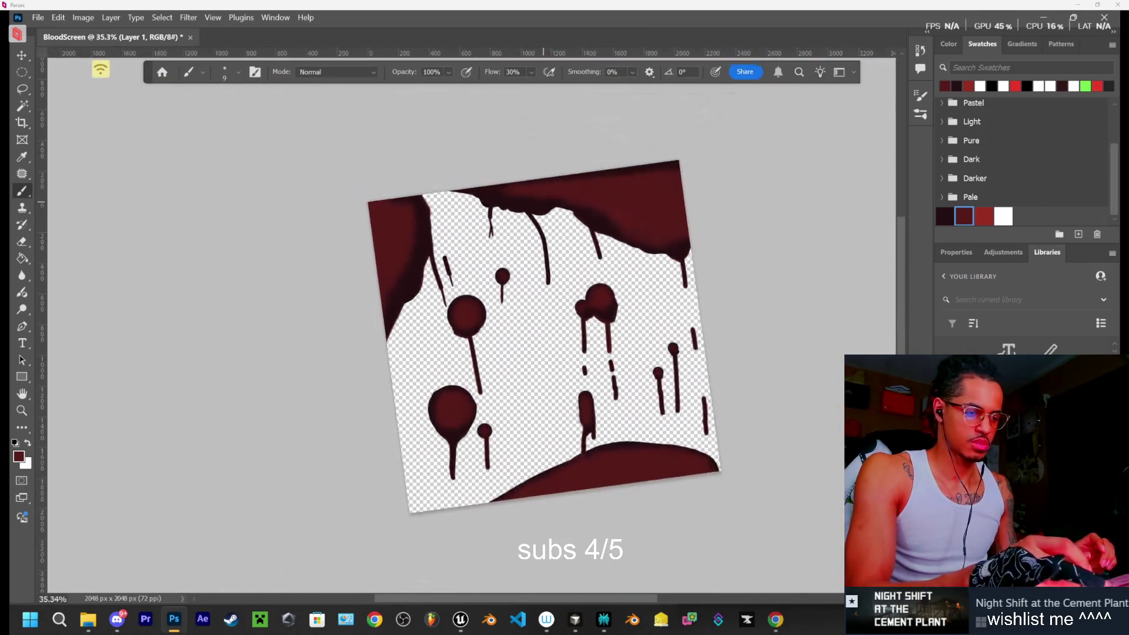
scroll(471, 329, "up", 1)
scroll(471, 330, "up", 1)
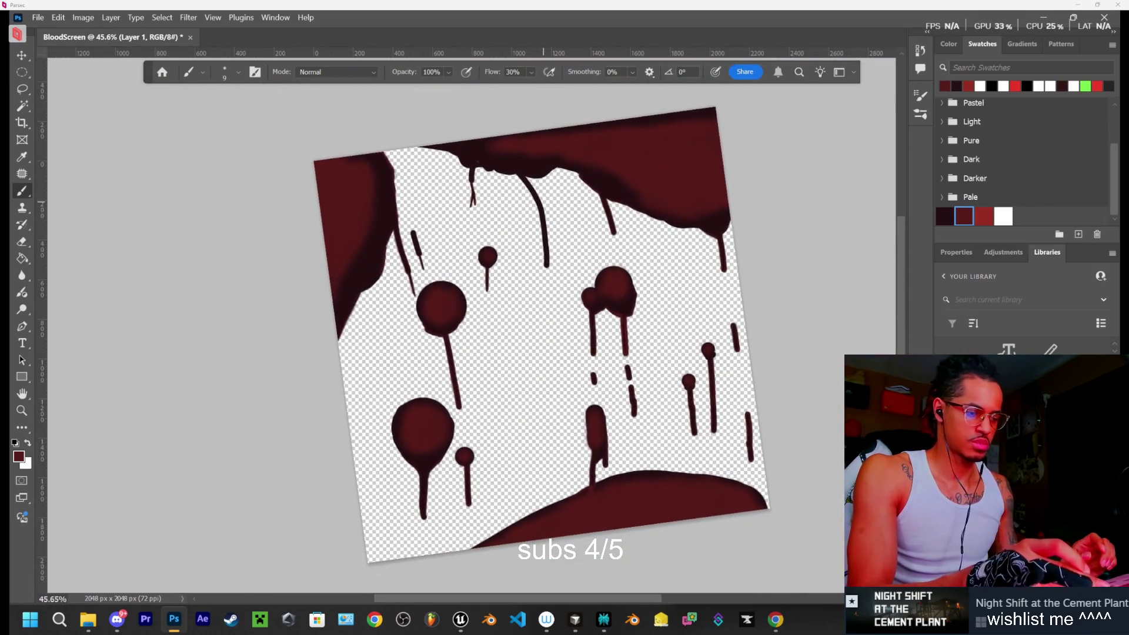
scroll(470, 330, "up", 3)
scroll(471, 329, "down", 2)
scroll(471, 329, "down", 2)
scroll(470, 330, "down", 1)
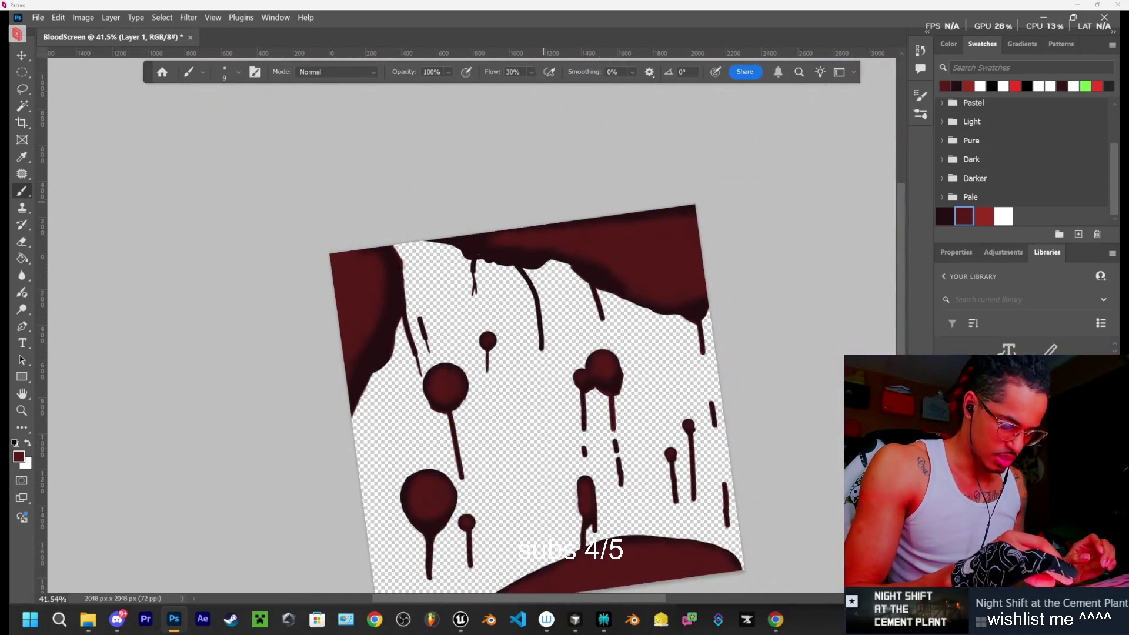
scroll(529, 330, "up", 2)
scroll(529, 330, "up", 1)
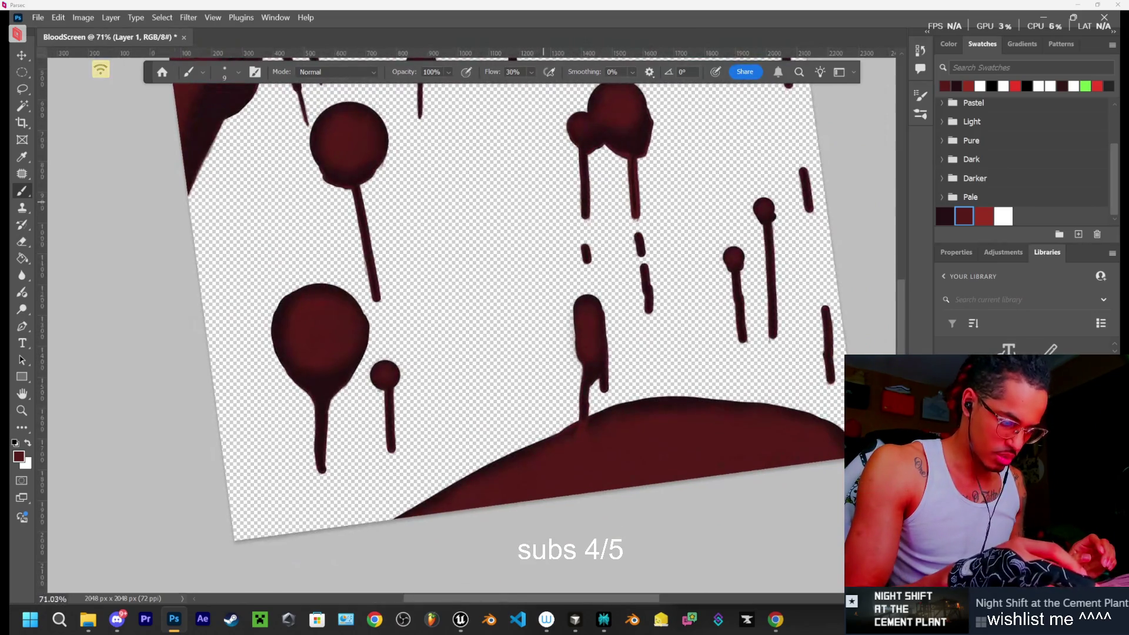
scroll(470, 329, "up", 2)
scroll(471, 330, "down", 3)
scroll(470, 329, "up", 1)
scroll(470, 330, "down", 1)
scroll(470, 329, "down", 1)
scroll(471, 330, "up", 2)
scroll(470, 329, "up", 1)
scroll(318, 191, "up", 3)
scroll(319, 191, "up", 1)
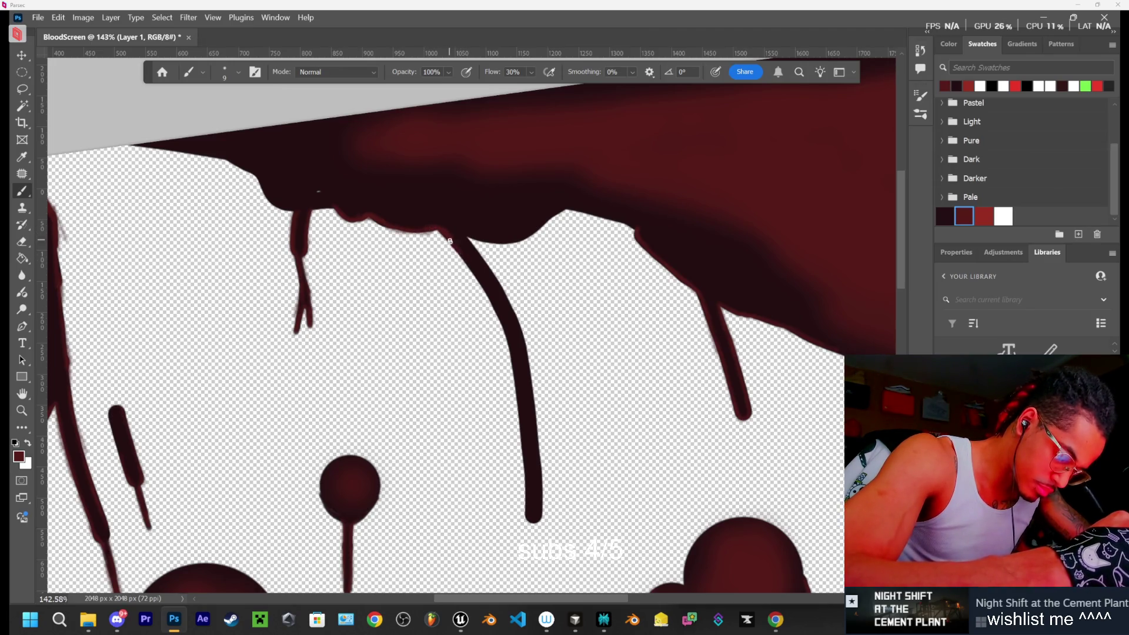
Darken and fill in the long top drip's left edge with four brush strokes
left_click_drag(450, 241, 467, 267)
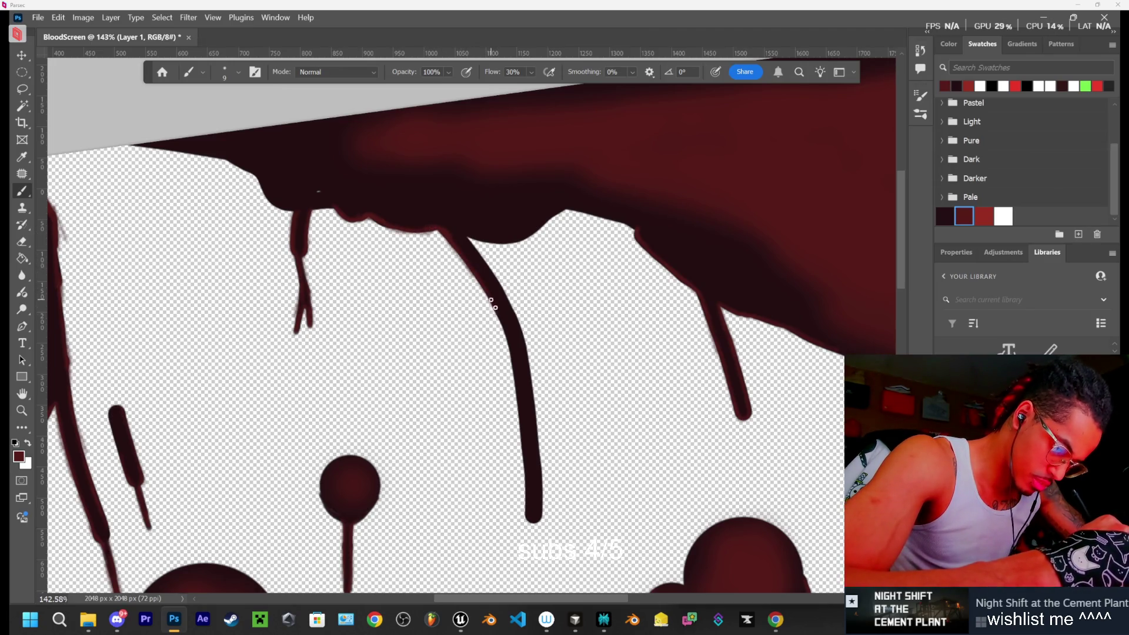
left_click_drag(505, 323, 518, 408)
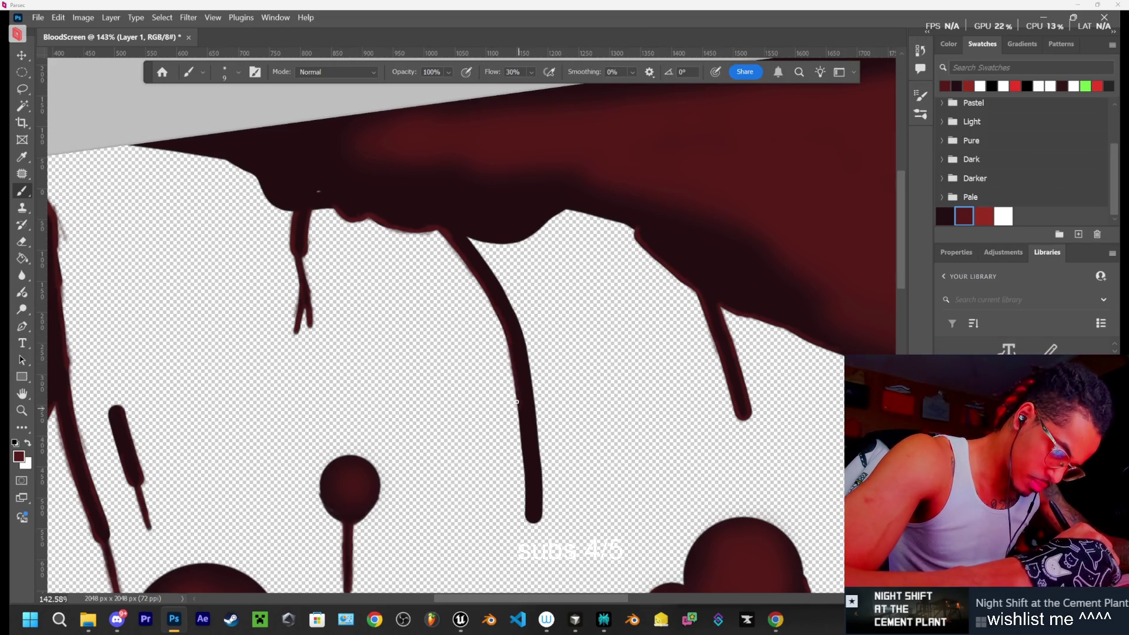
left_click_drag(511, 357, 517, 394)
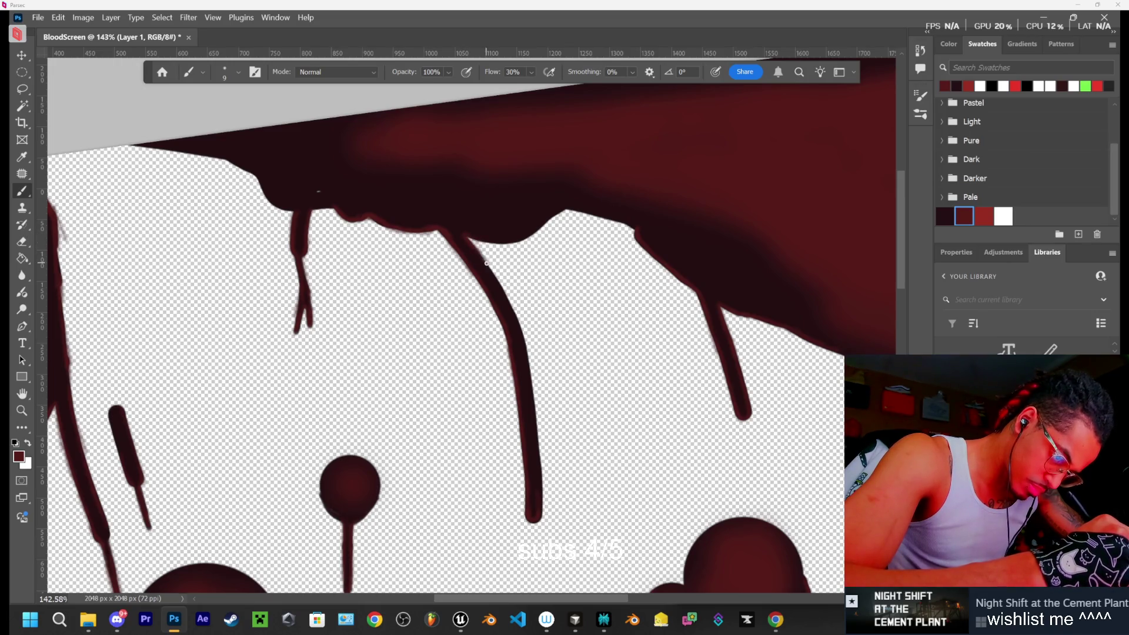
left_click_drag(510, 307, 494, 273)
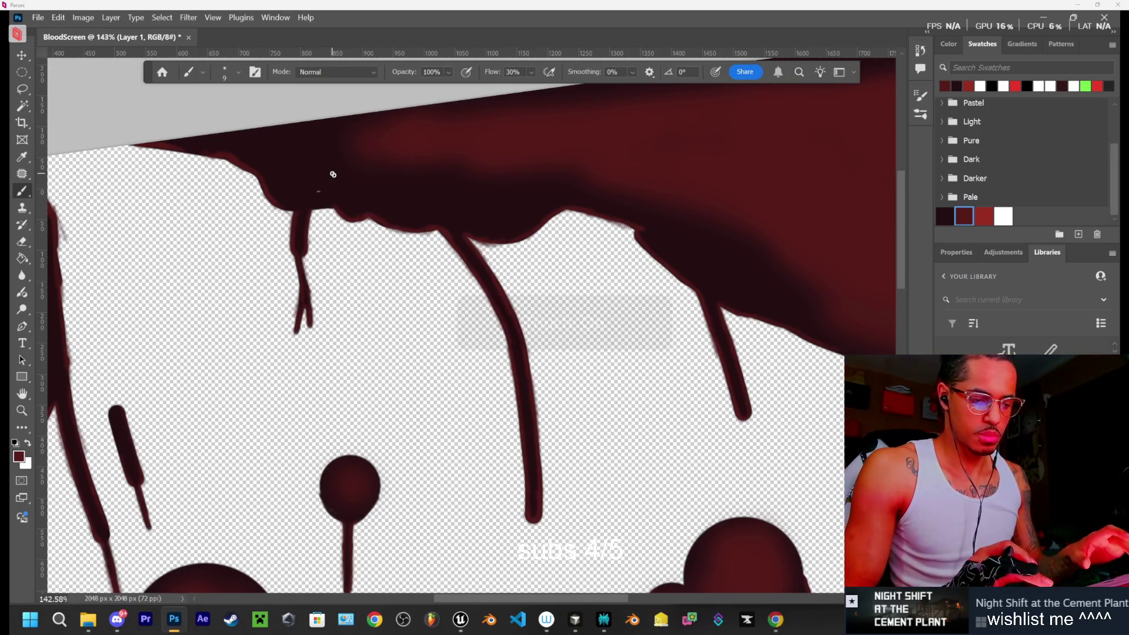
Zoom out to view the whole drip artwork, then switch to the browser's reference pages
scroll(333, 175, "down", 5)
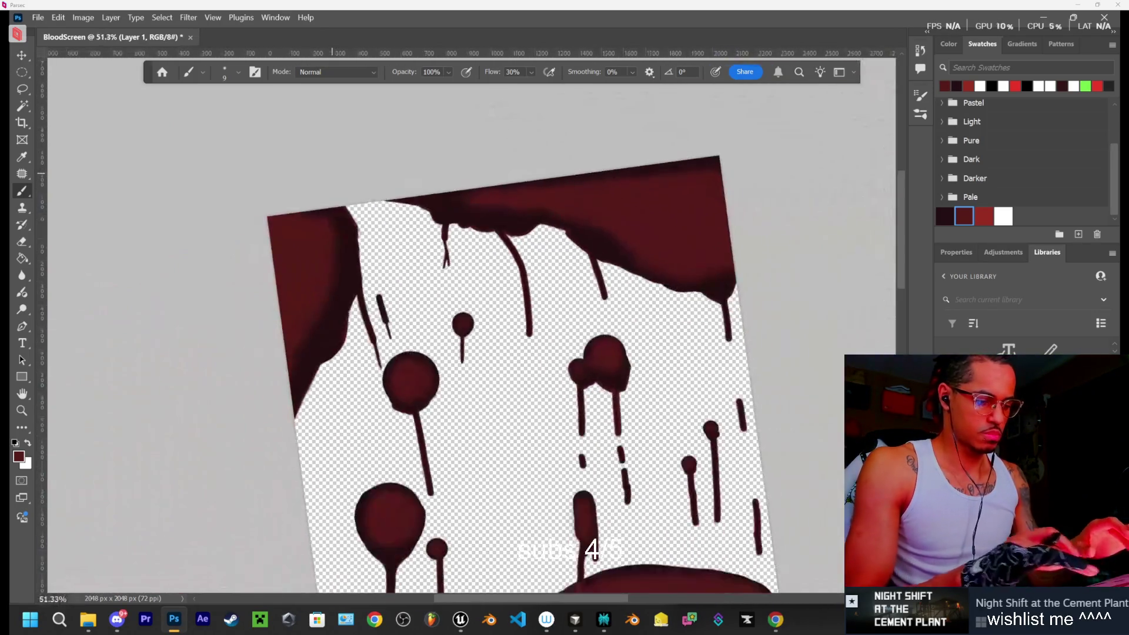
scroll(540, 387, "up", 3)
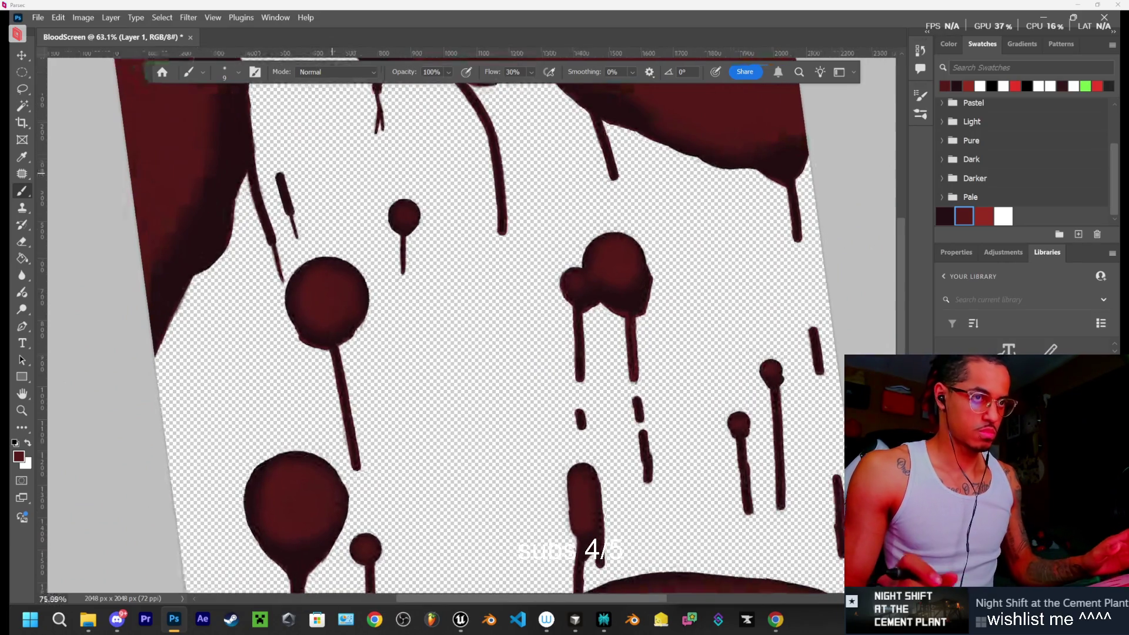
scroll(483, 235, "down", 3)
scroll(494, 338, "down", 1)
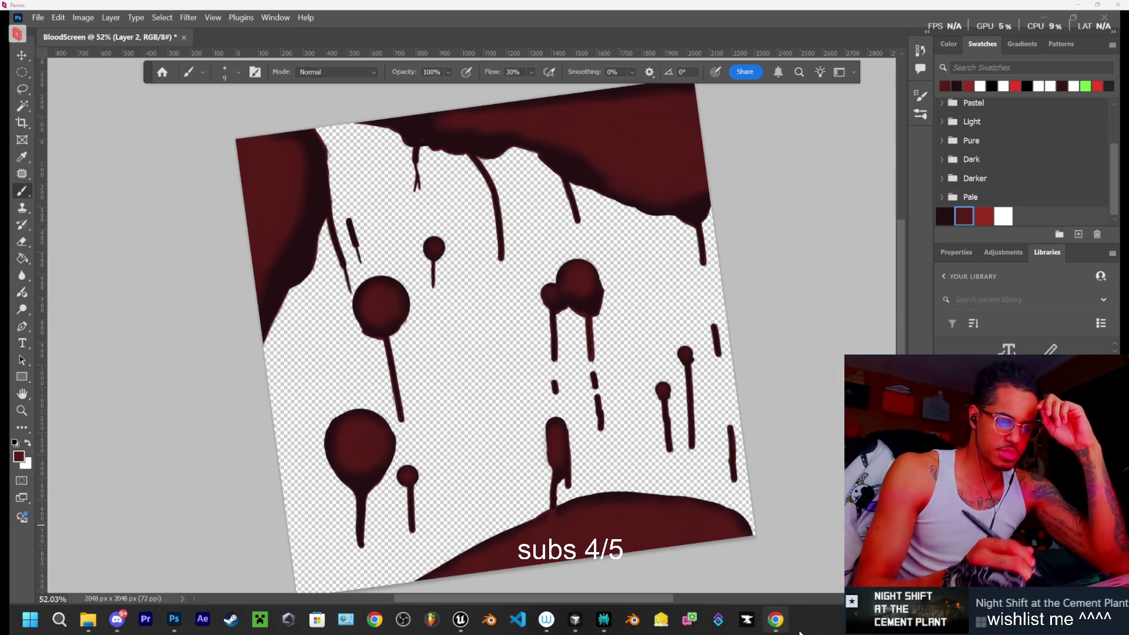
left_click(776, 619)
left_click(398, 25)
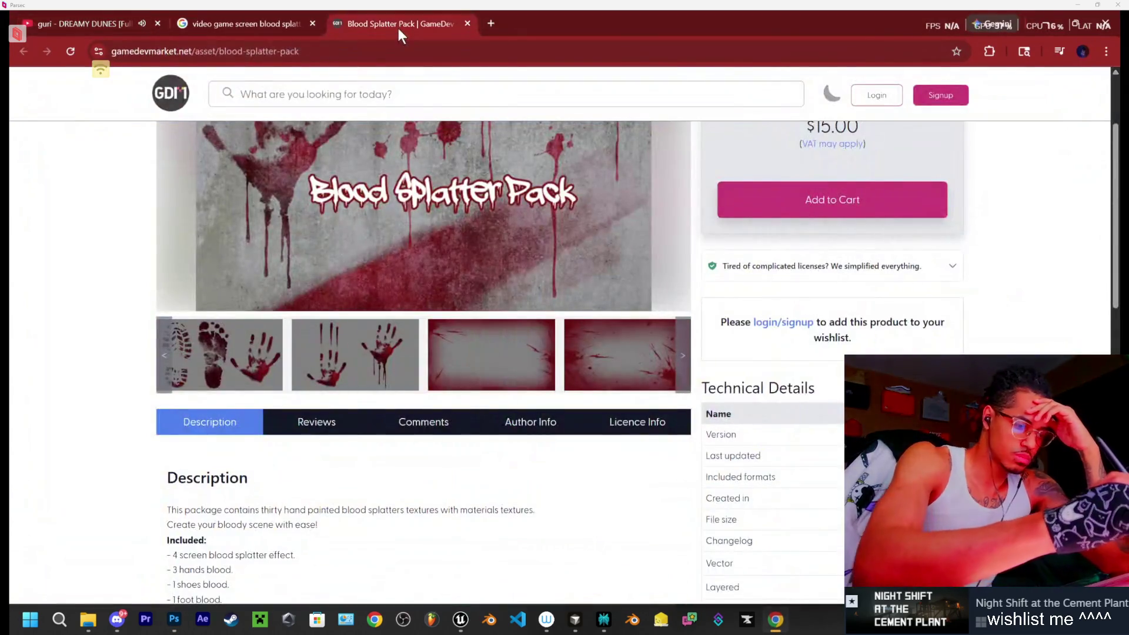
left_click(632, 362)
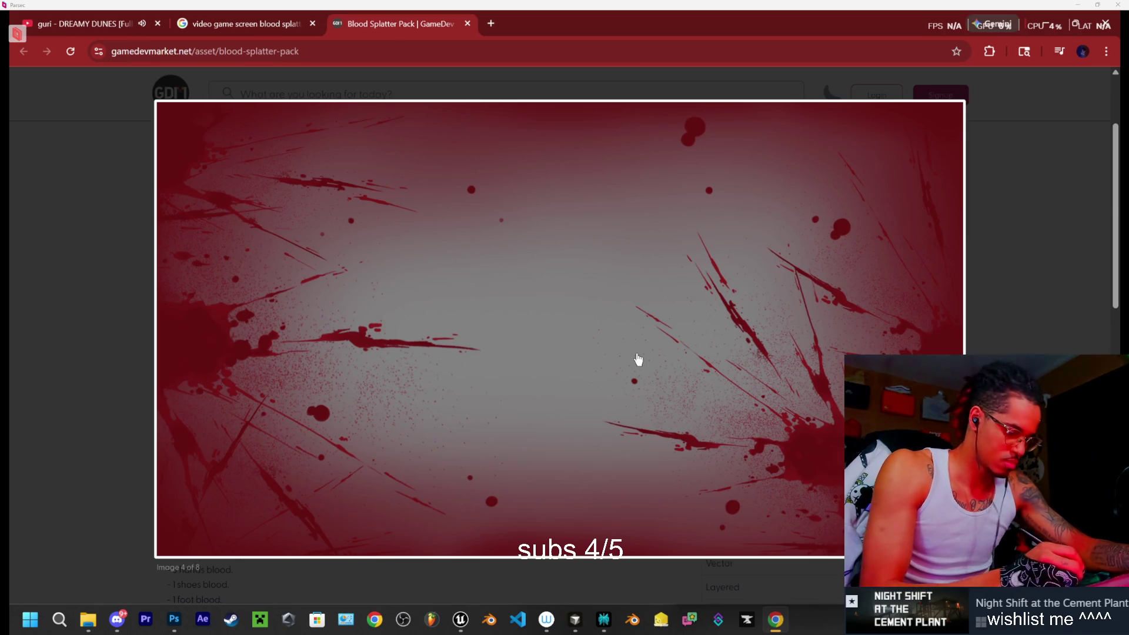
left_click(173, 619)
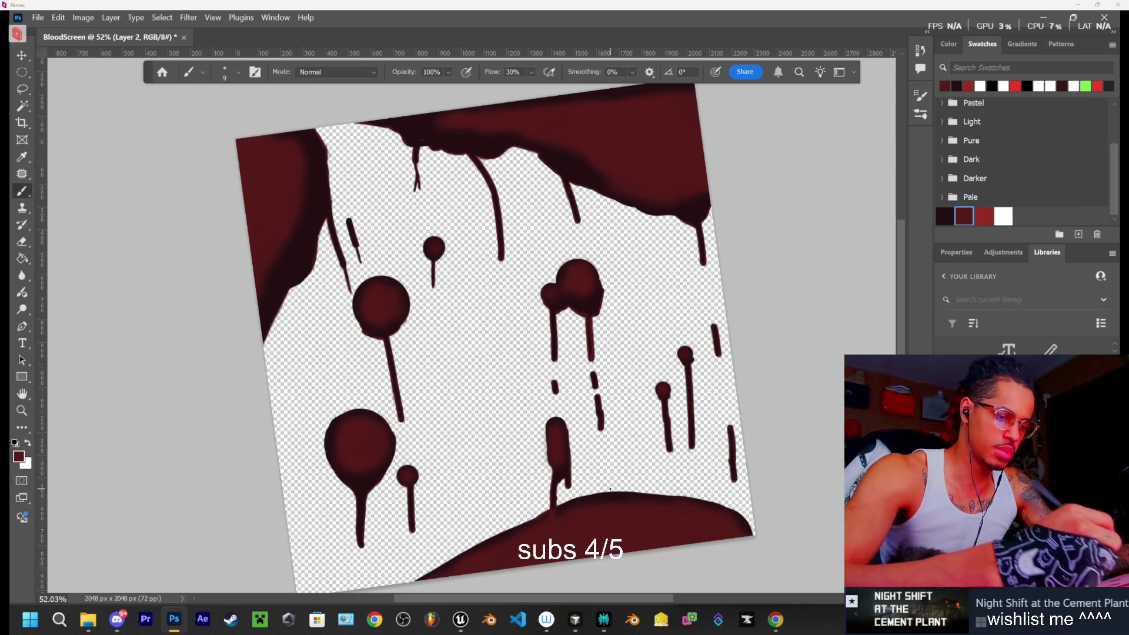
Select the blood base layer, pick Dark Blood, and set a 23 px Hard Round brush
key("alt+[")
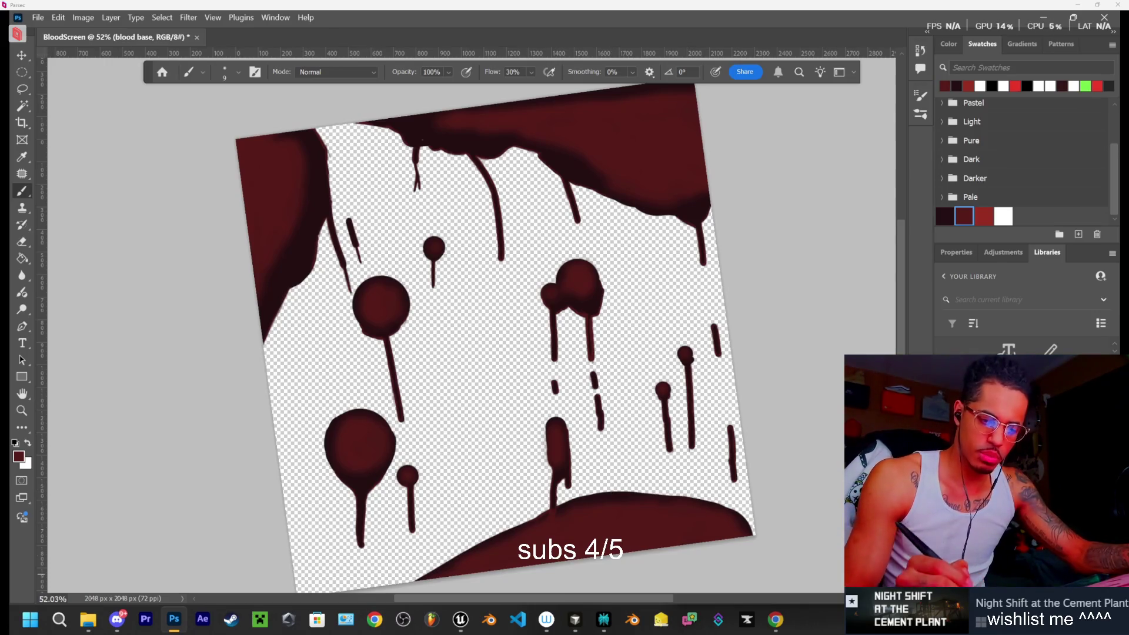
left_click(944, 217)
left_click(988, 300)
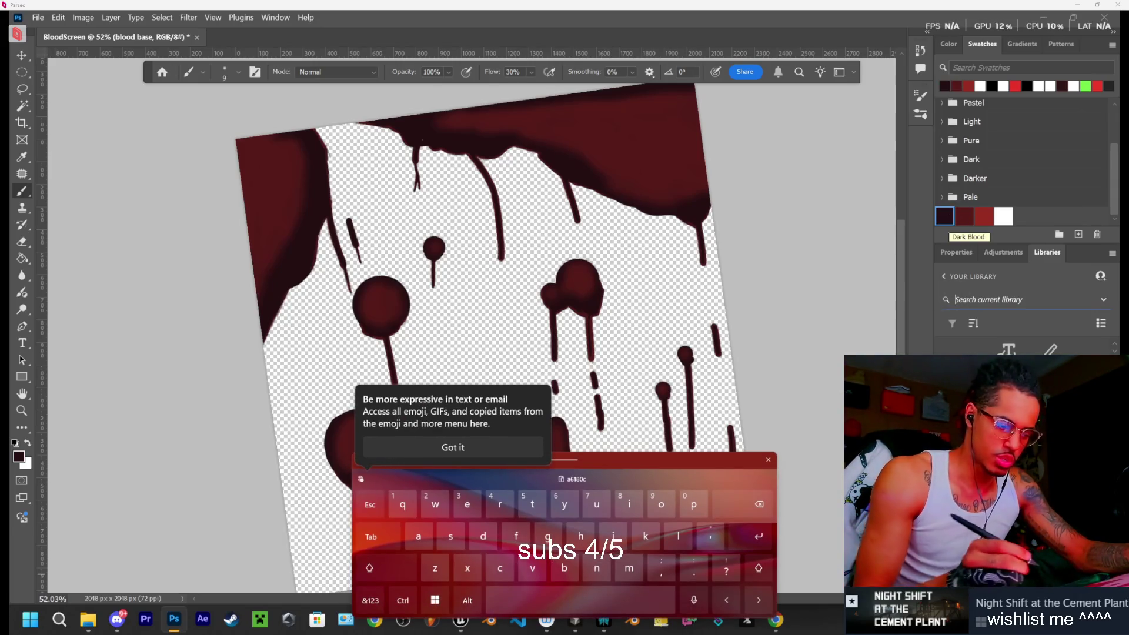
left_click(768, 461)
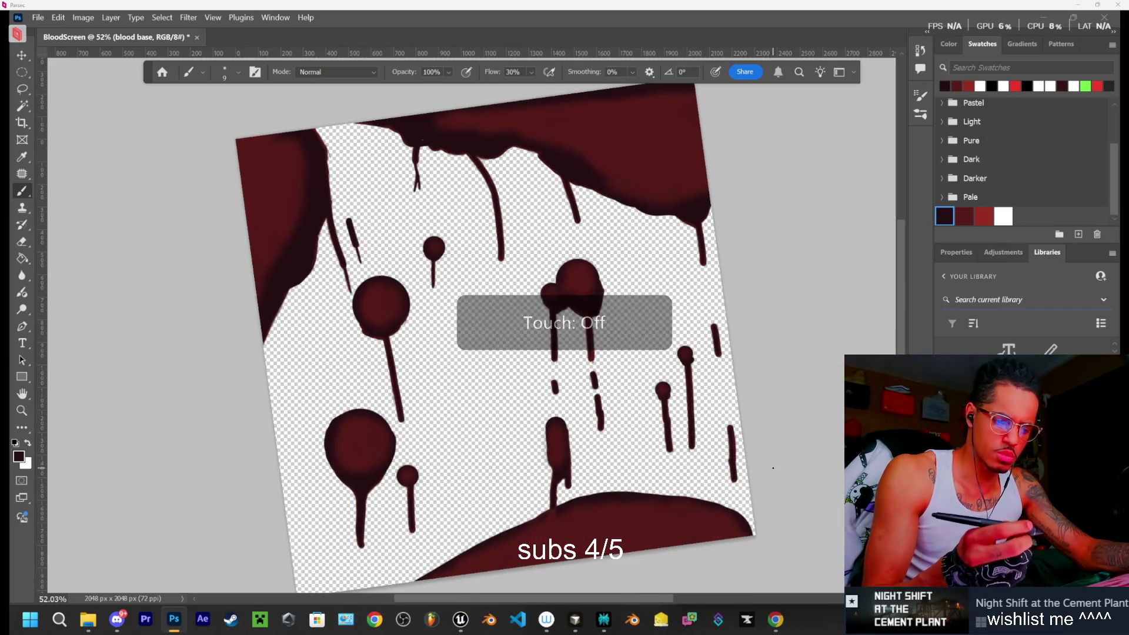
right_click(773, 468)
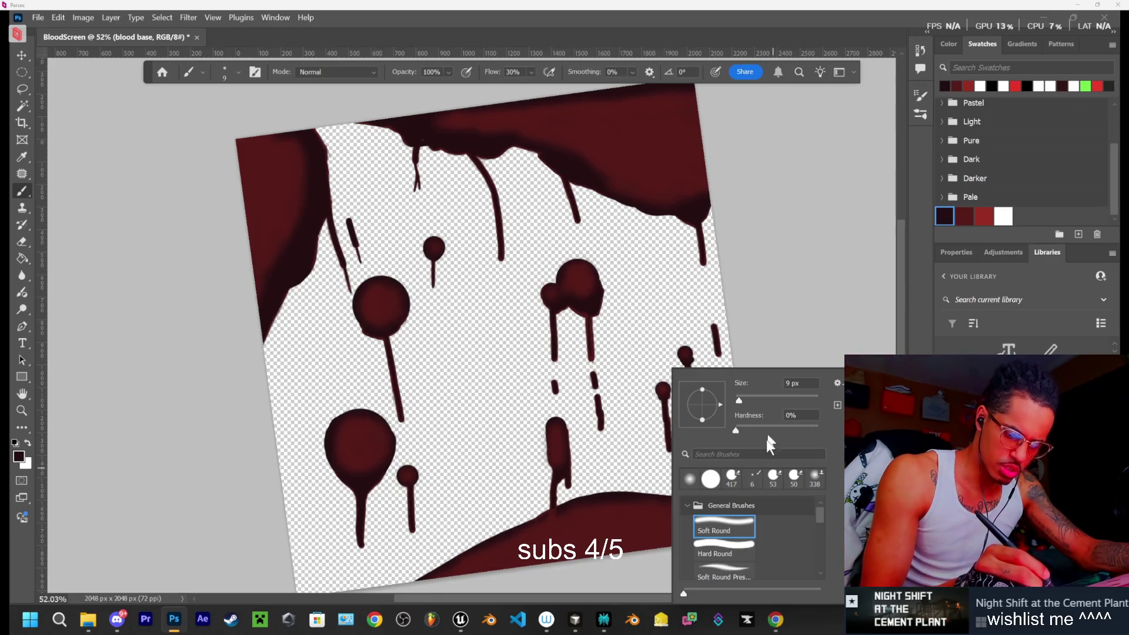
left_click(735, 553)
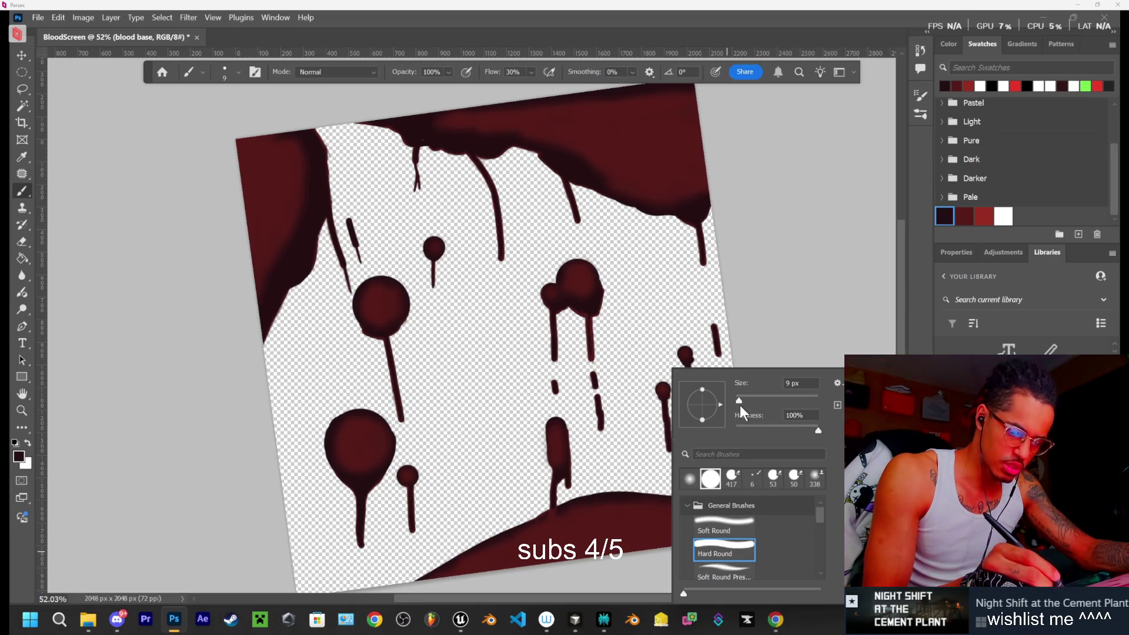
left_click_drag(740, 402, 746, 403)
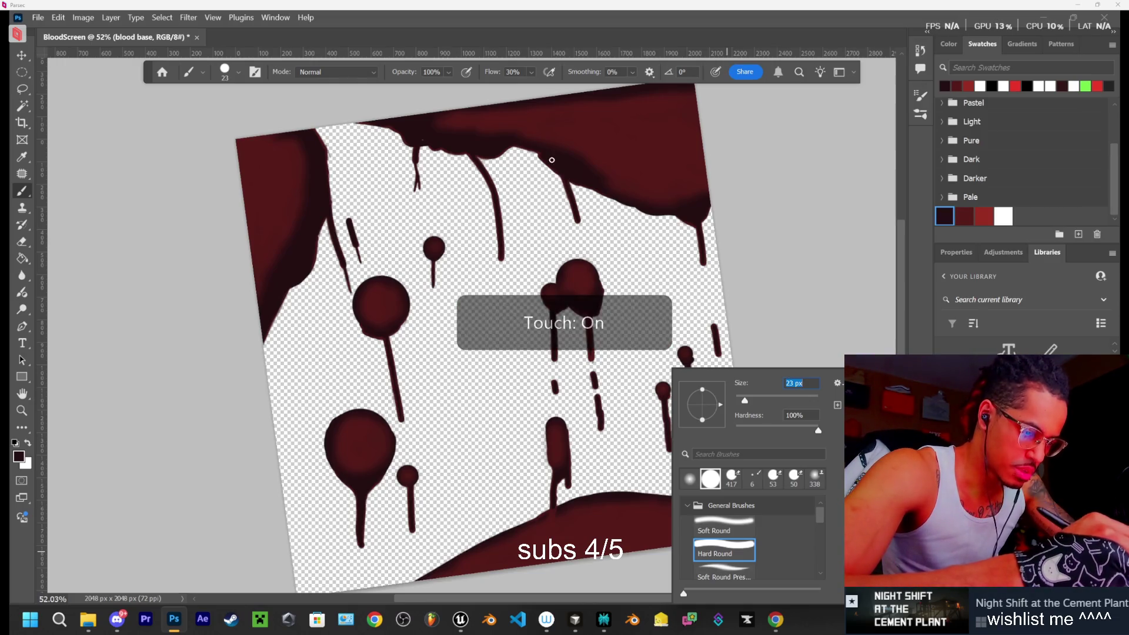
Extend a top drip into the central blob, darken its fork, and lengthen the right-edge drip
left_click(578, 221)
left_click_drag(578, 221, 581, 250)
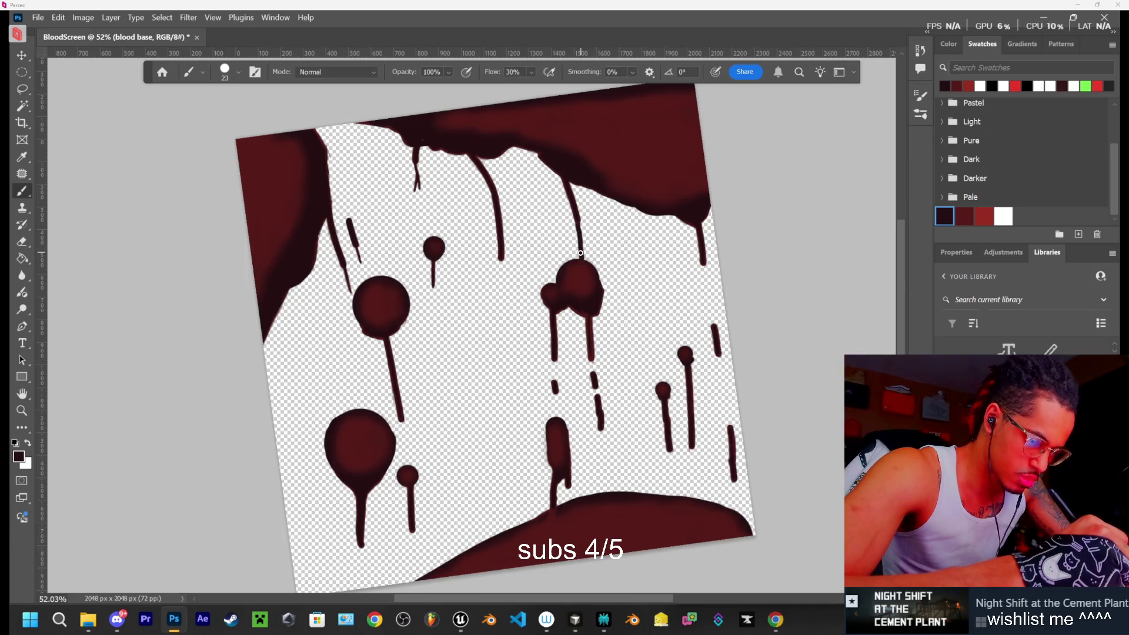
mouse_move(576, 253)
left_mouse_down()
mouse_move(562, 270)
mouse_move(590, 257)
mouse_move(604, 290)
mouse_move(599, 259)
mouse_move(569, 259)
left_mouse_up()
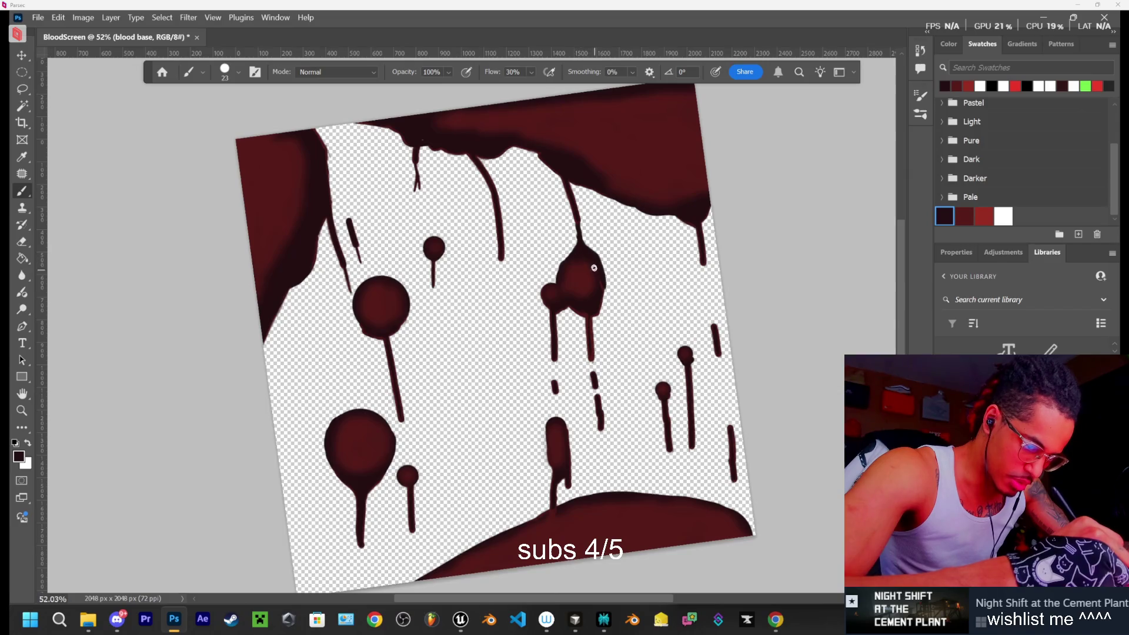
mouse_move(582, 241)
left_mouse_down()
mouse_move(575, 215)
mouse_move(582, 241)
left_mouse_up()
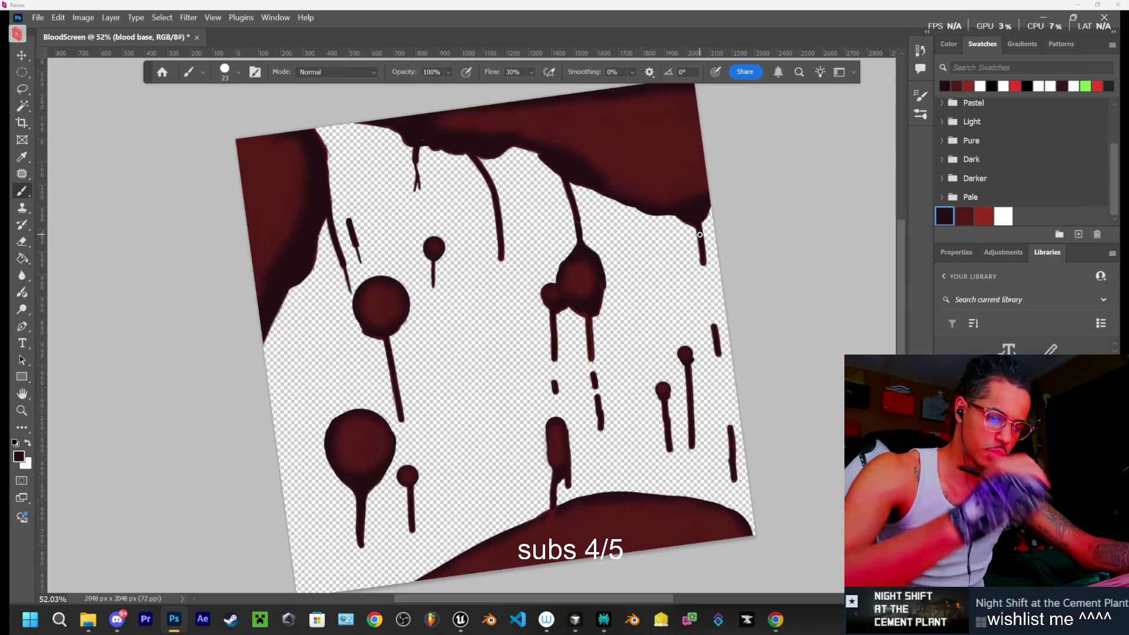
left_click_drag(703, 257, 699, 317)
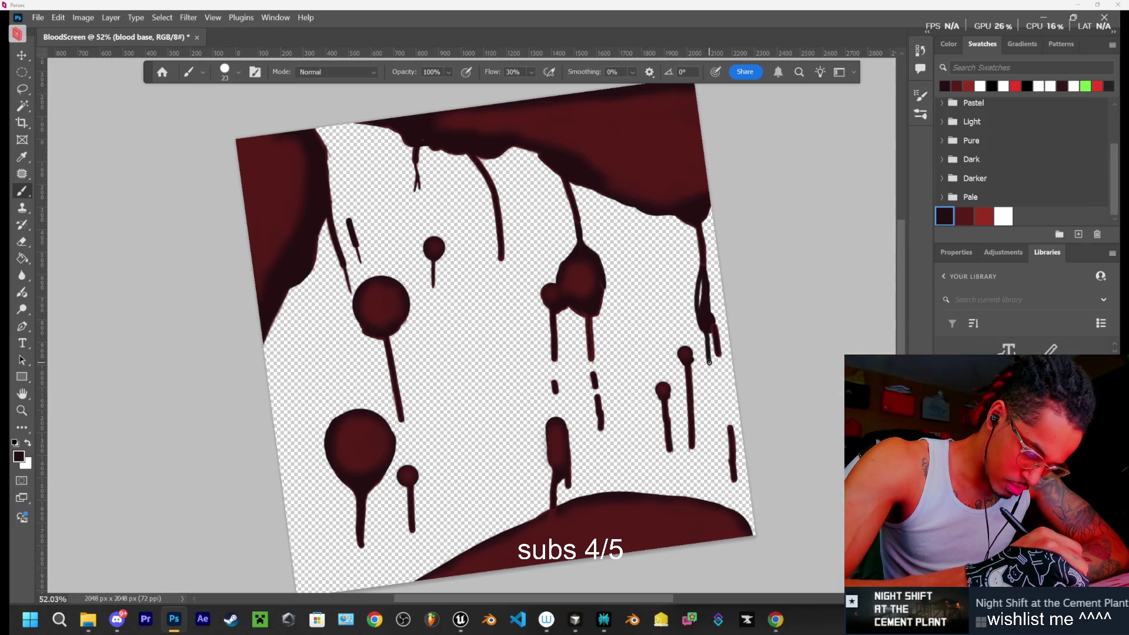
Lengthen the right, central and left drips with branches, then pick the darker red swatch
left_click_drag(712, 412, 716, 500)
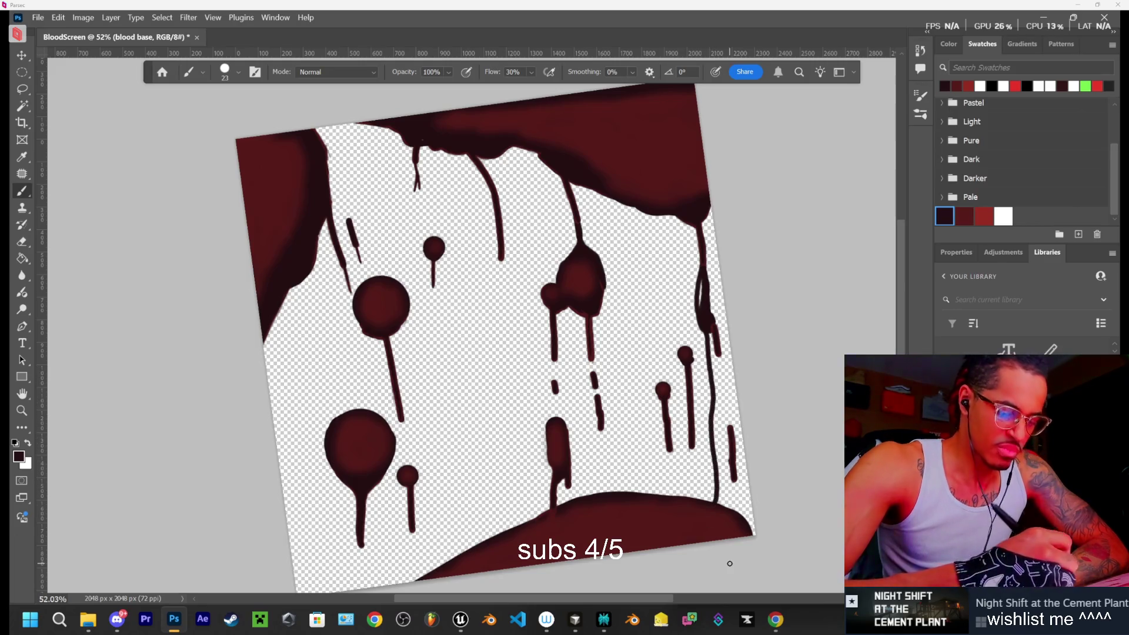
mouse_move(716, 479)
left_mouse_down()
mouse_move(682, 496)
mouse_move(727, 507)
left_mouse_up()
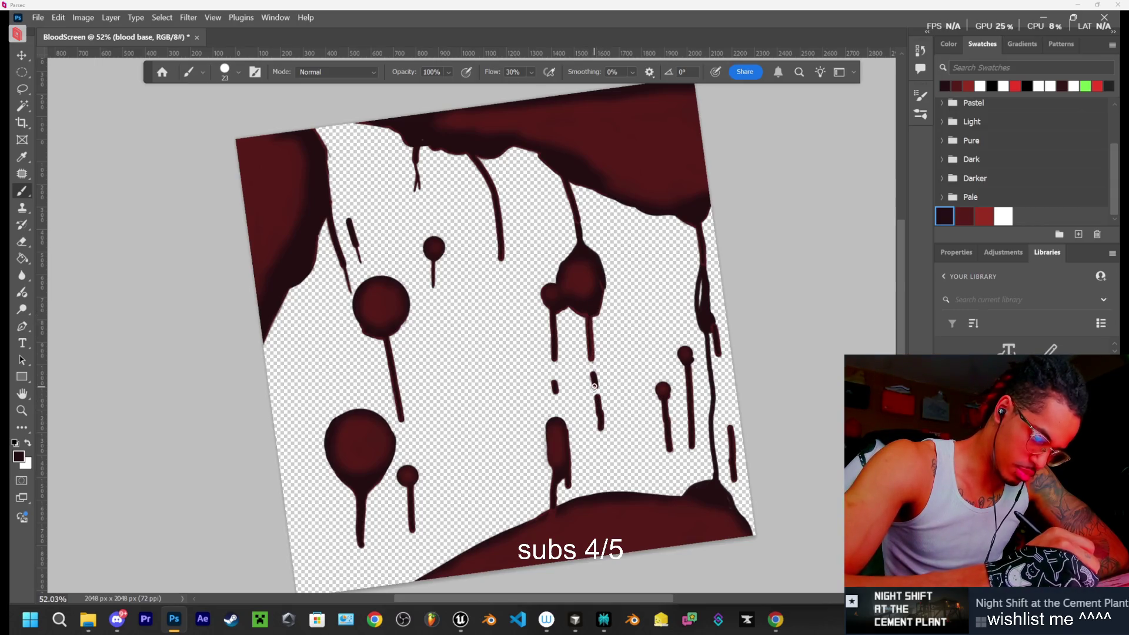
left_click_drag(592, 359, 602, 441)
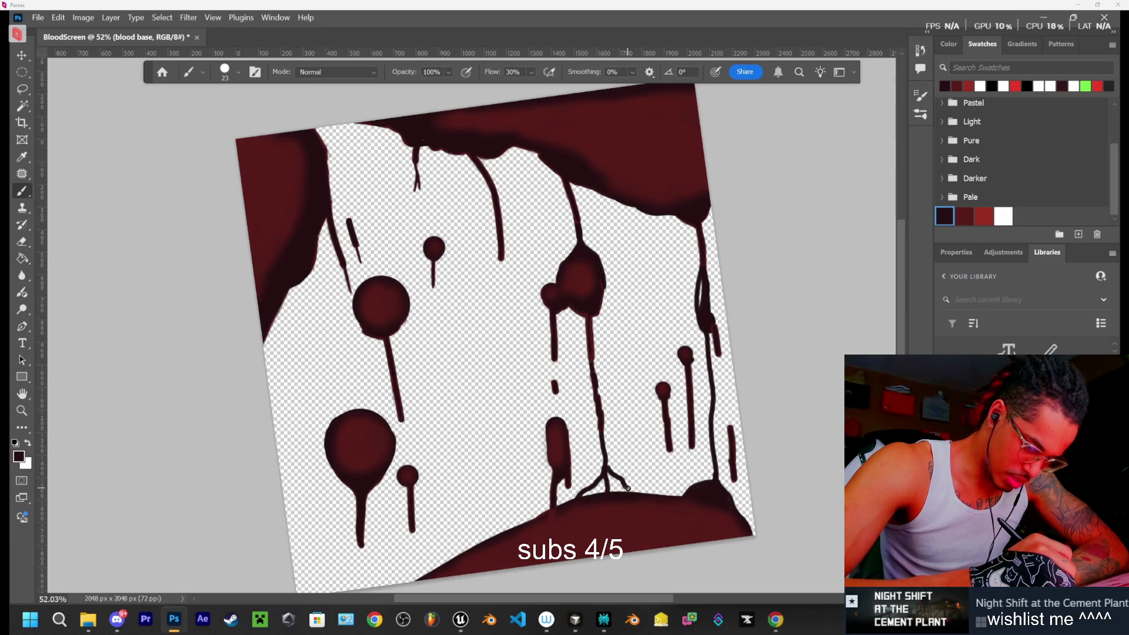
mouse_move(628, 493)
left_mouse_down()
mouse_move(611, 477)
mouse_move(596, 494)
left_mouse_up()
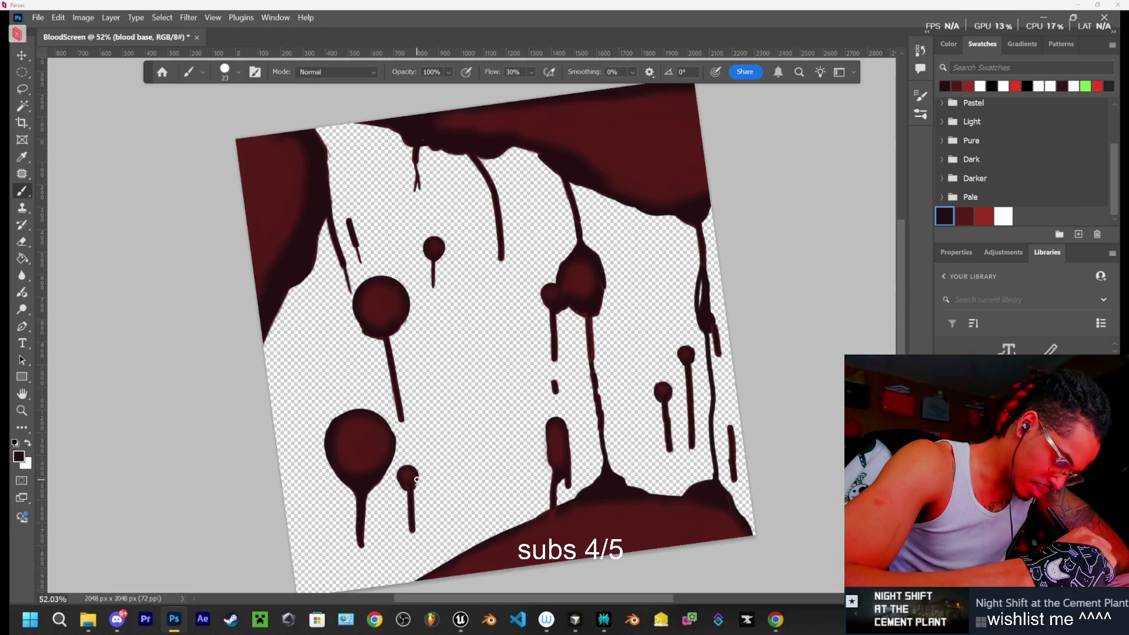
left_click_drag(417, 478, 419, 474)
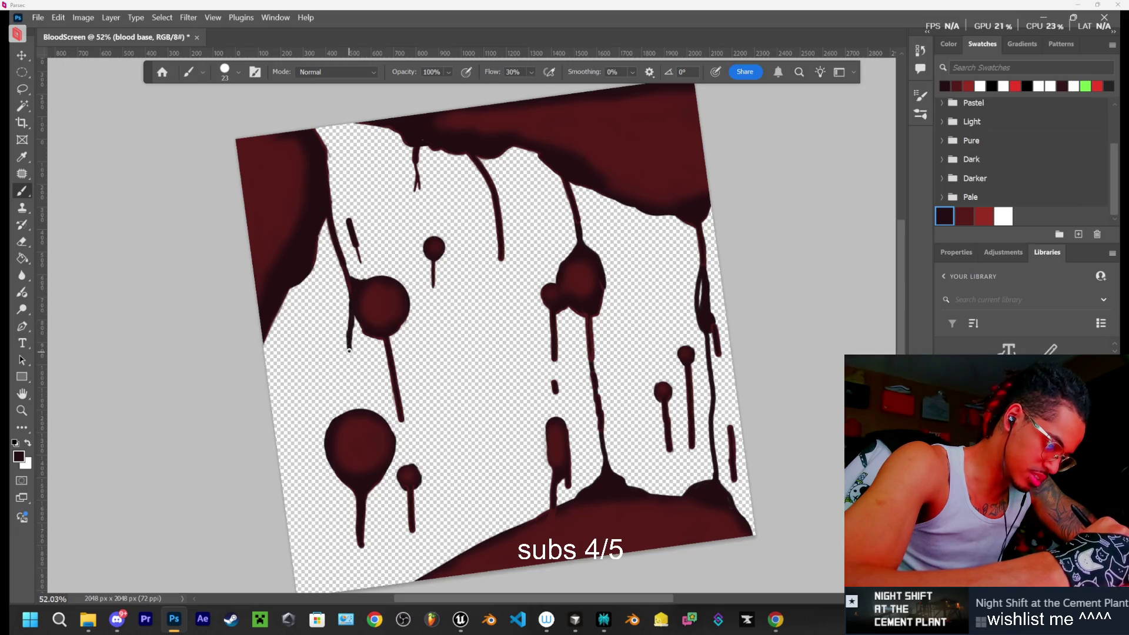
left_click_drag(349, 347, 350, 360)
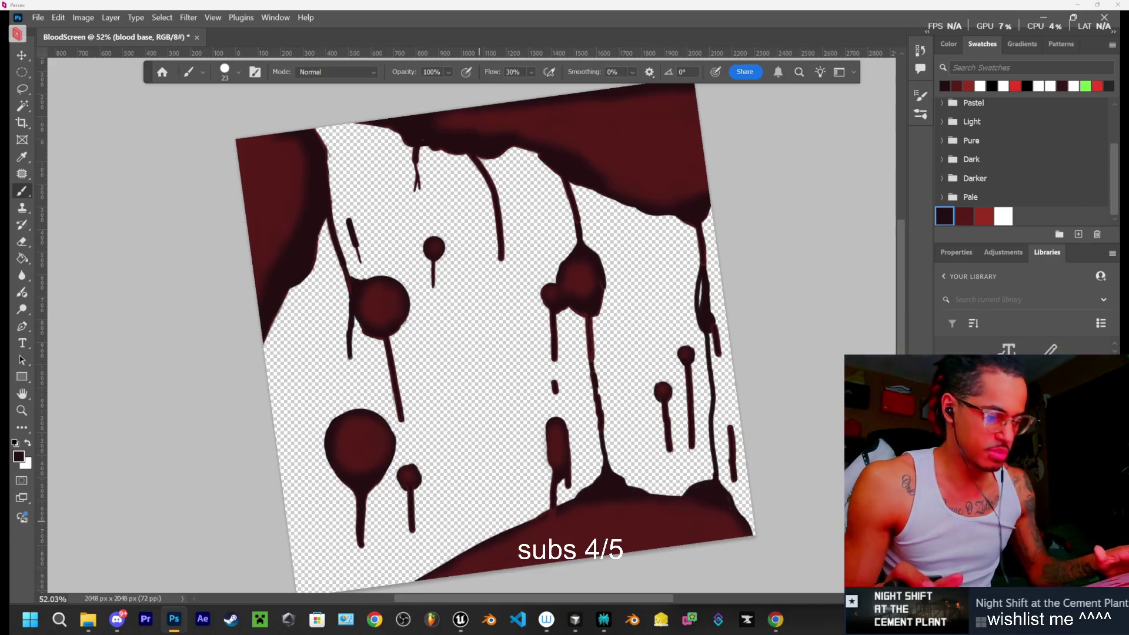
left_click(965, 216)
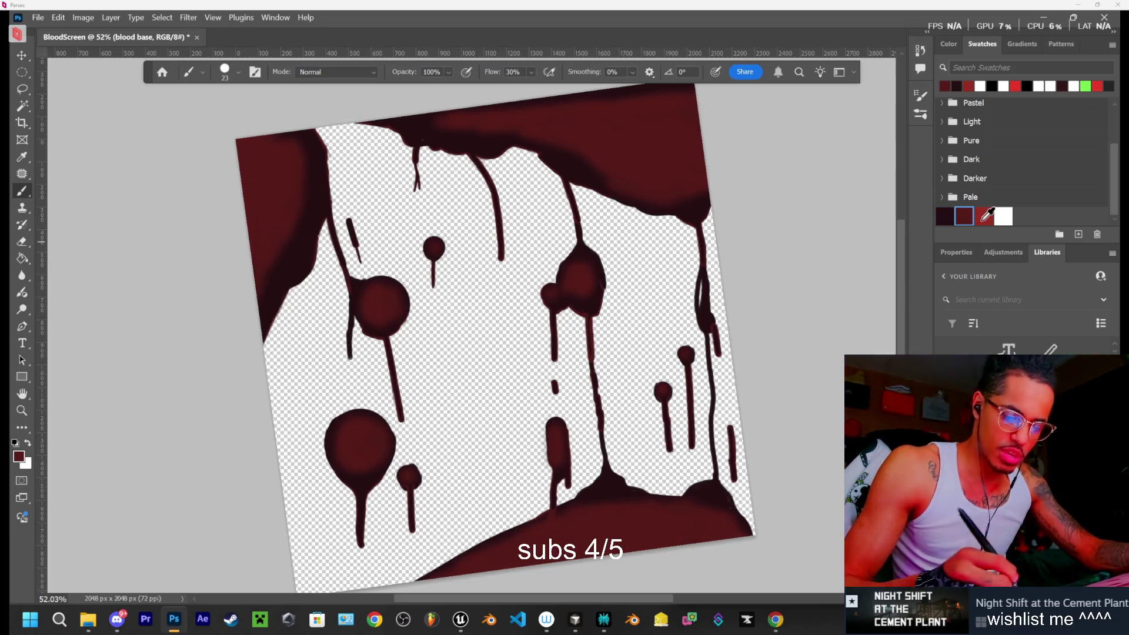
Create Layer 1, zoom into the right-side drips, and choose a 9 px Soft Round brush
key("ctrl+shift+alt+n")
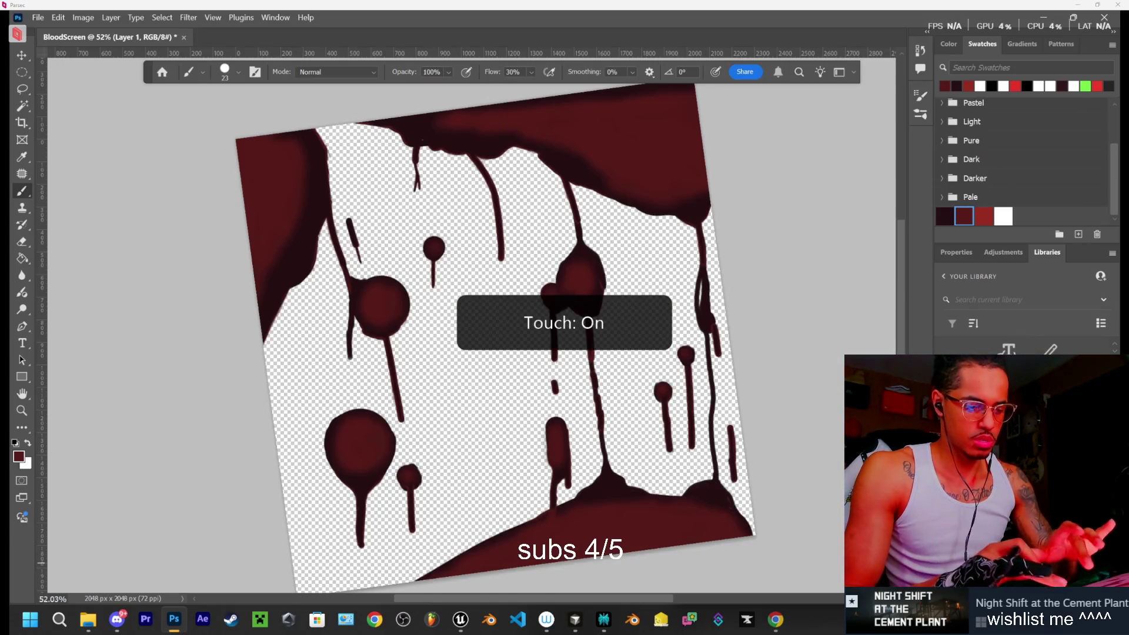
scroll(411, 324, "up", 3)
scroll(411, 323, "up", 2)
scroll(411, 323, "up", 2)
scroll(412, 324, "up", 1)
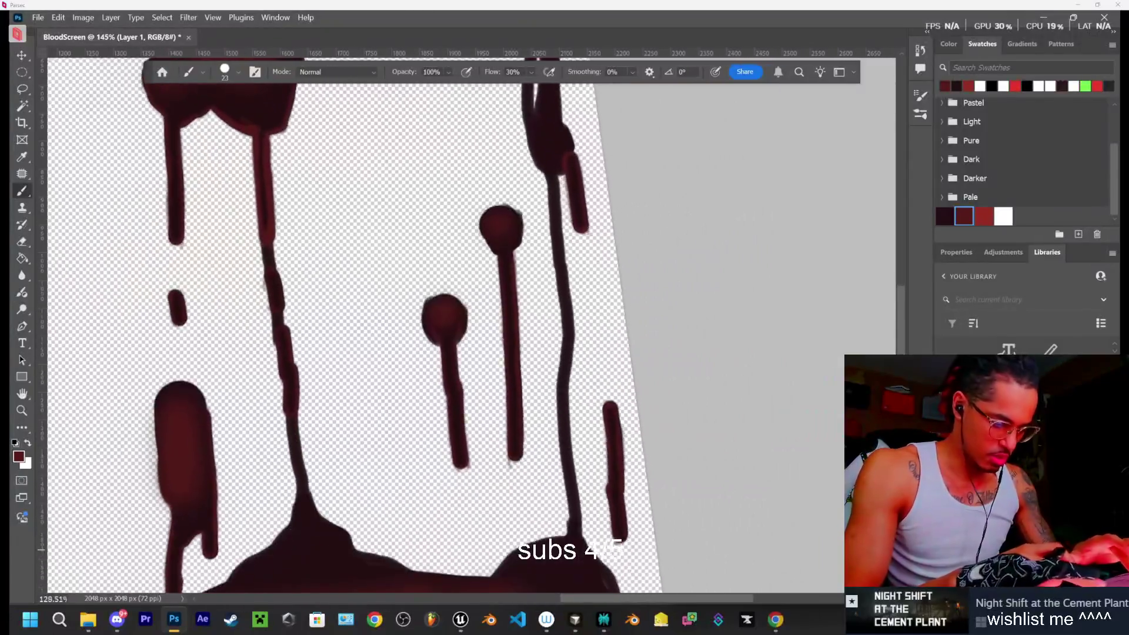
scroll(412, 324, "down", 2)
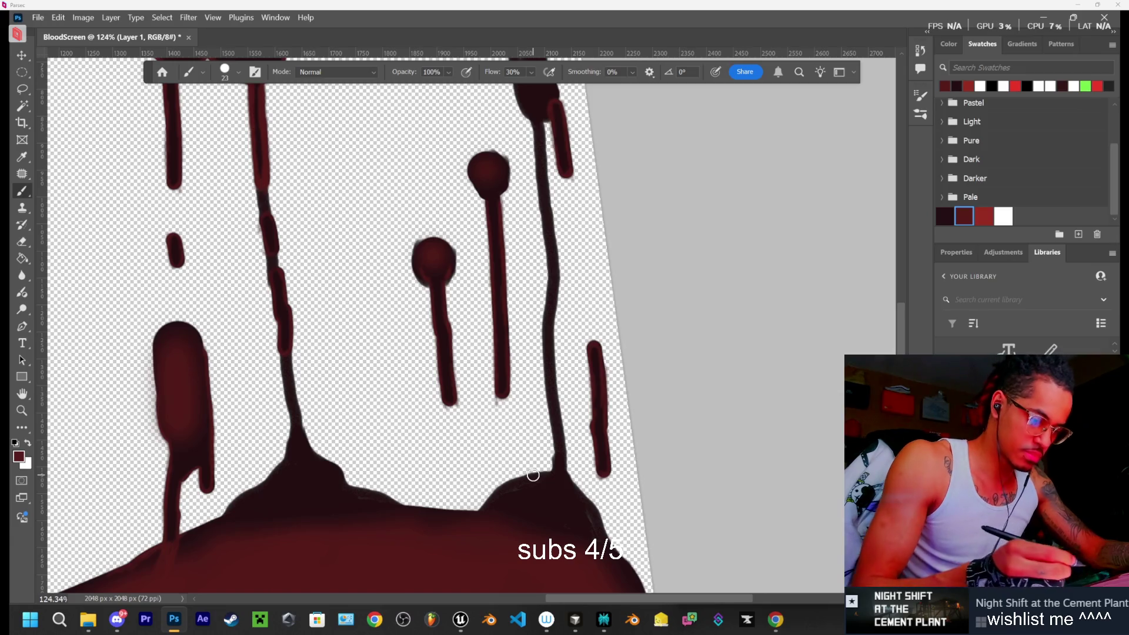
right_click(634, 287)
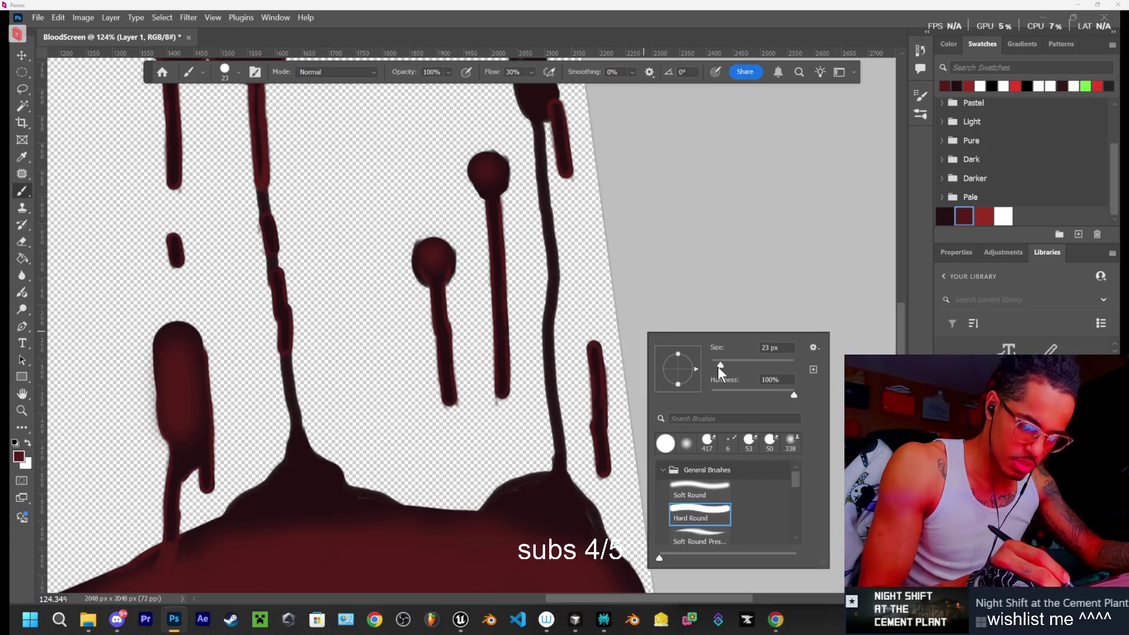
left_click_drag(718, 371, 714, 371)
left_click(700, 493)
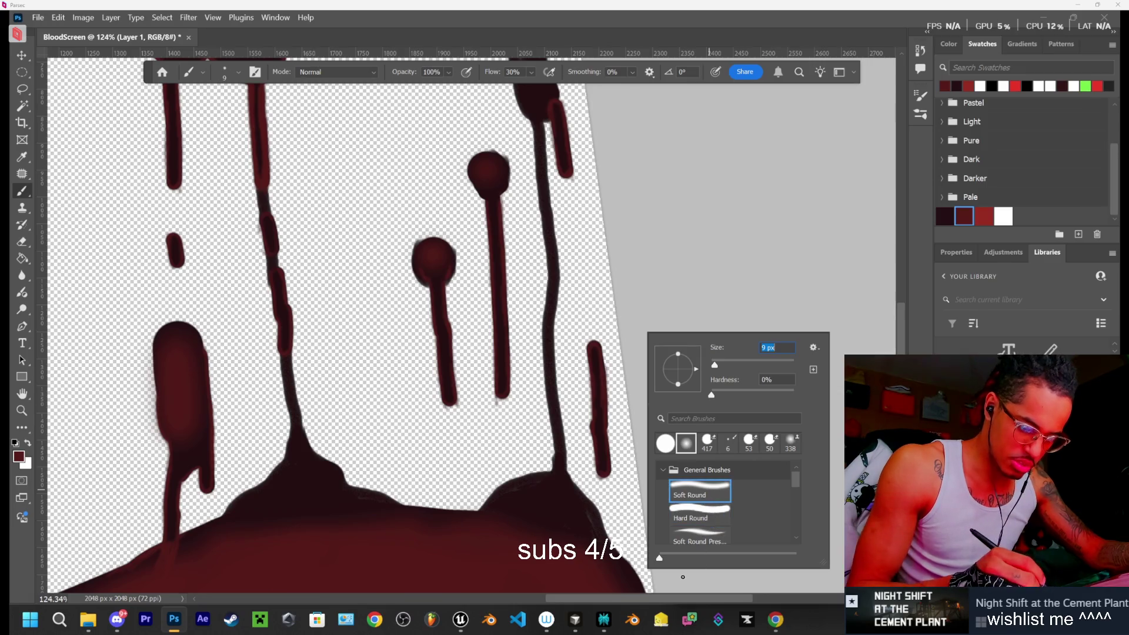
left_click(745, 278)
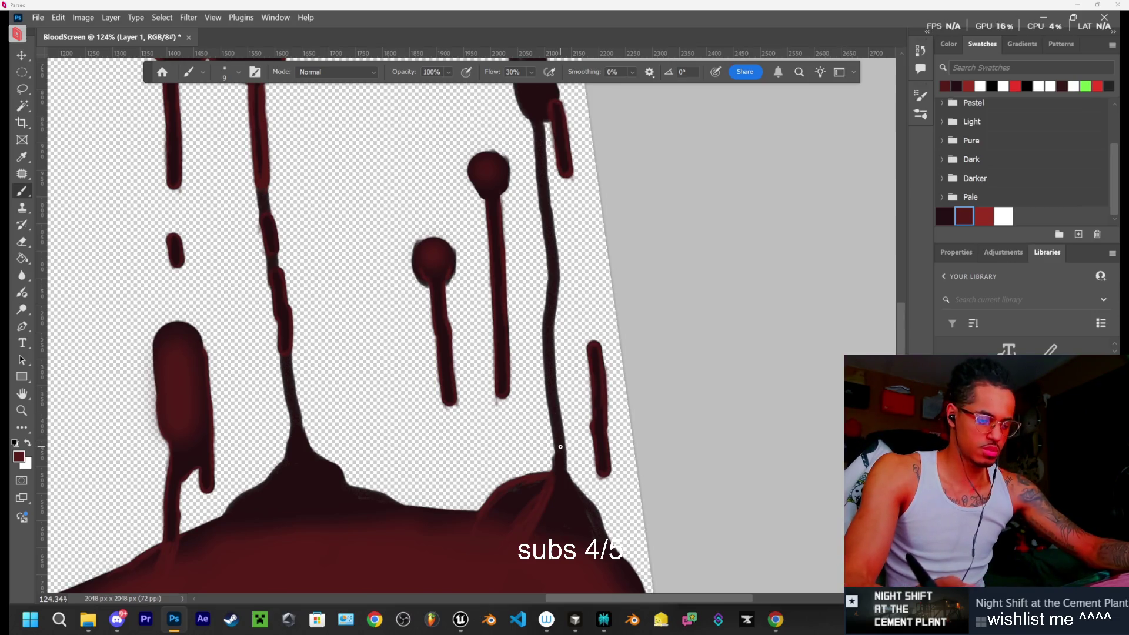
Adjust the zoom with the Zoom tool, then return to the Brush and open its settings
key("z")
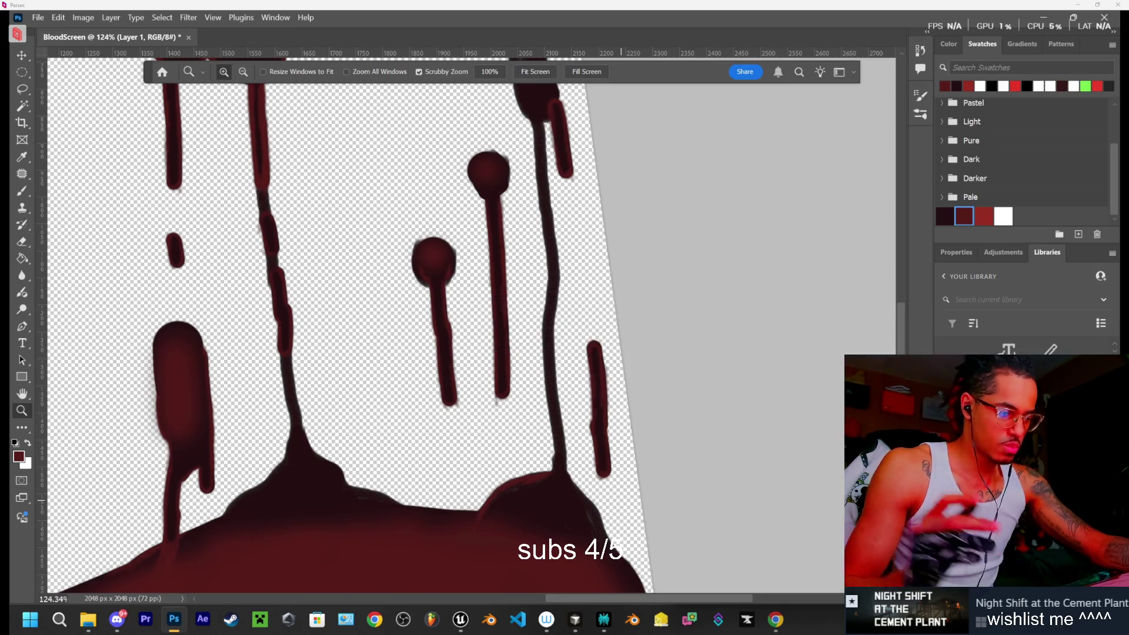
key("b")
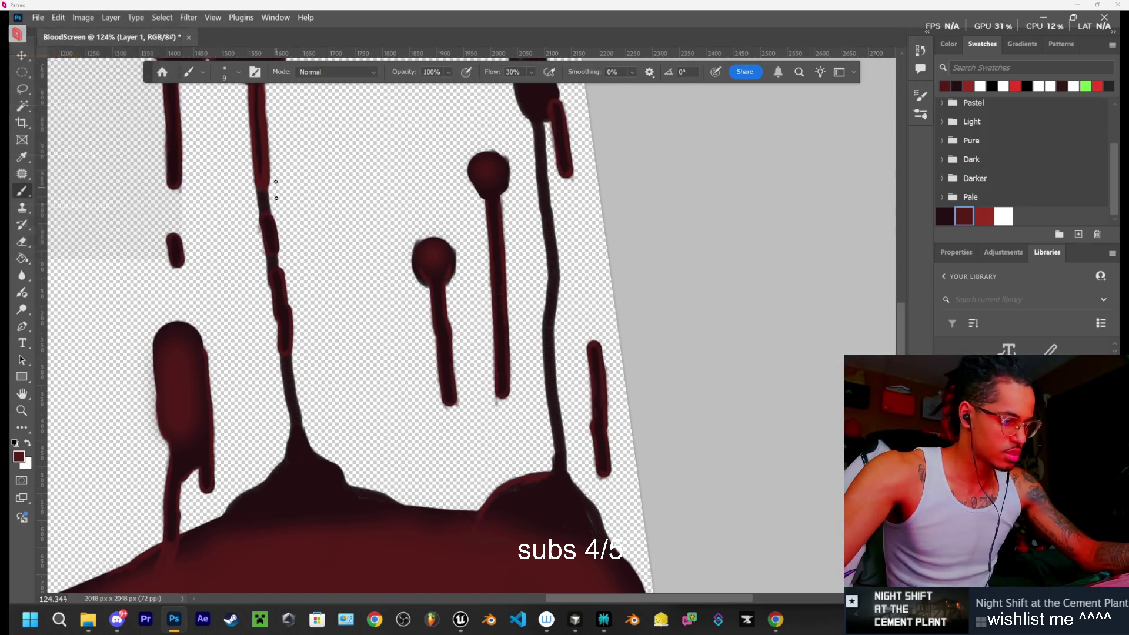
left_click(238, 72)
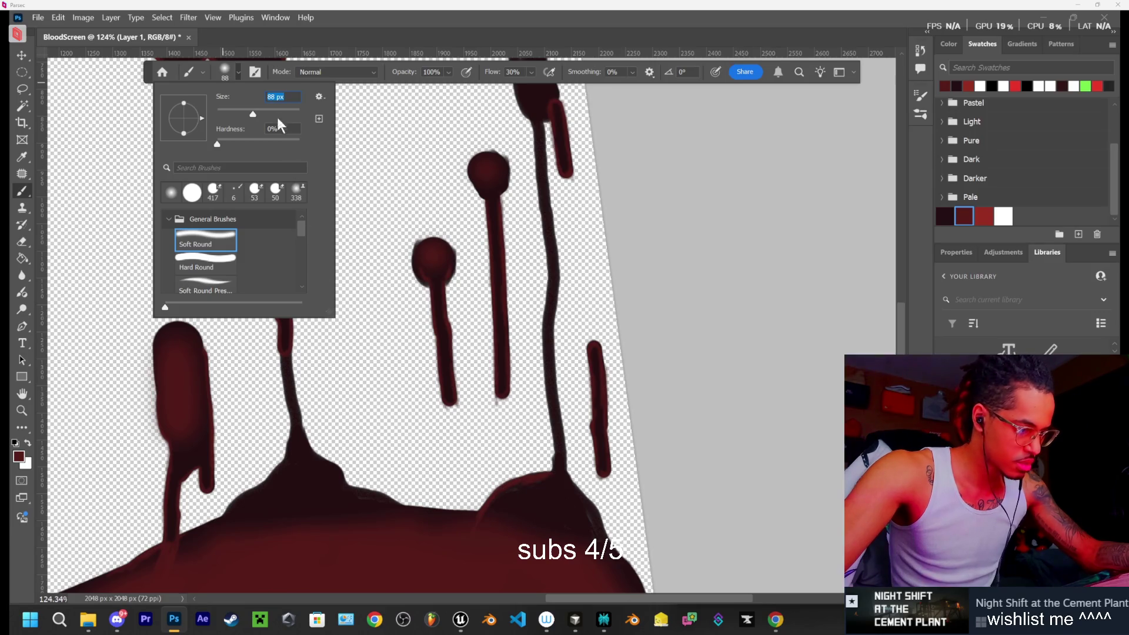
Reduce the soft brush size to 72 px in the Brush Preset picker
left_click(539, 523)
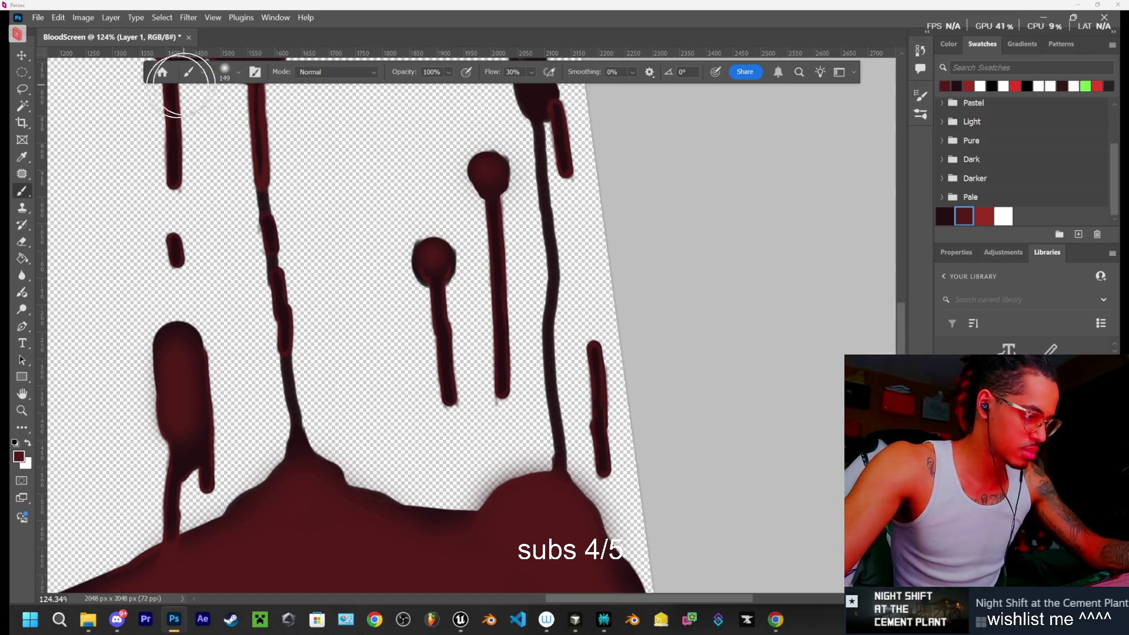
left_click(225, 72)
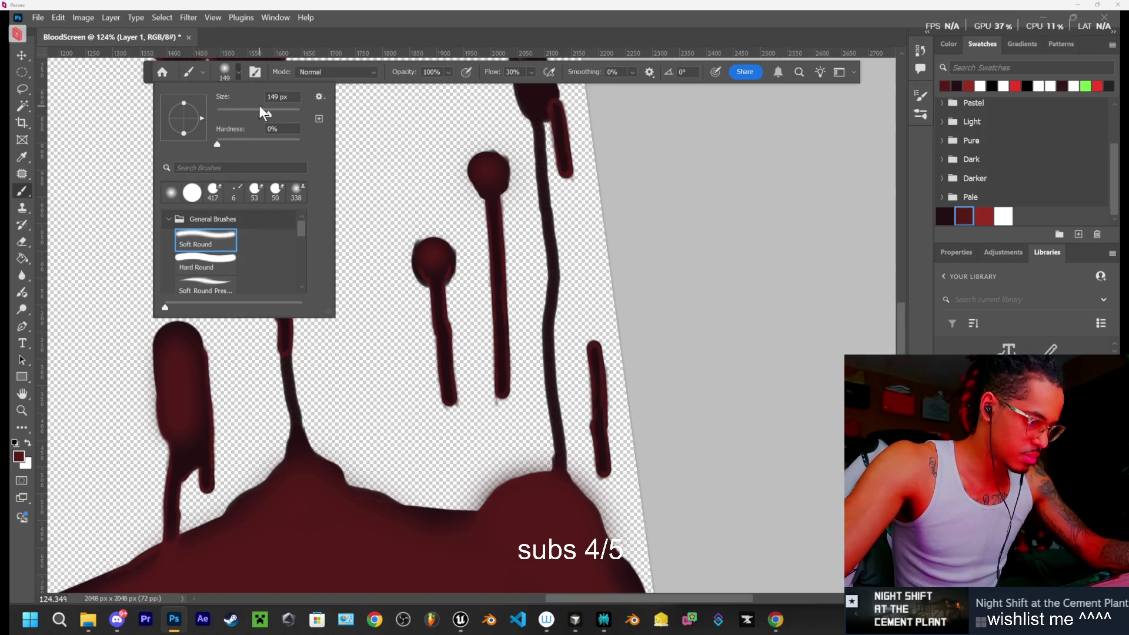
left_click_drag(250, 107, 246, 110)
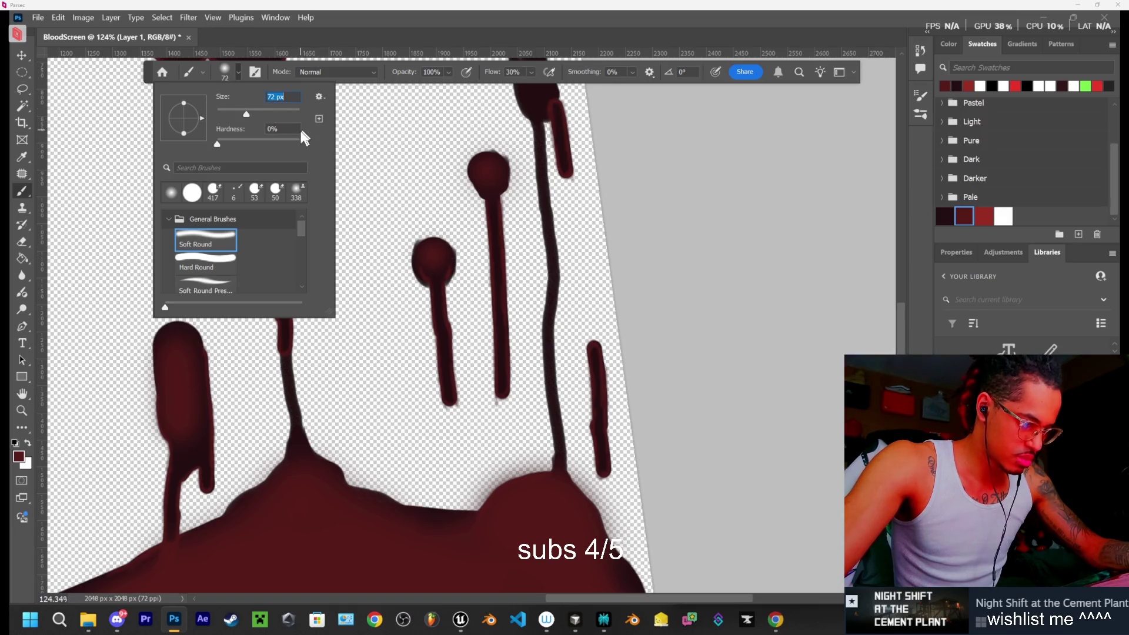
left_click(232, 74)
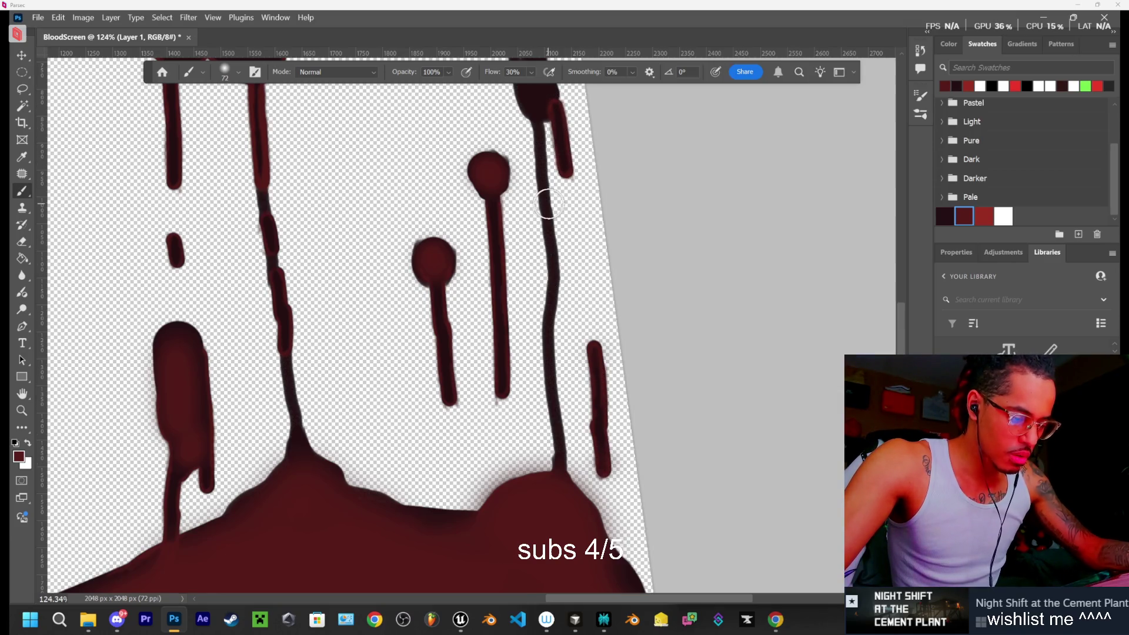
scroll(551, 206, "down", 1)
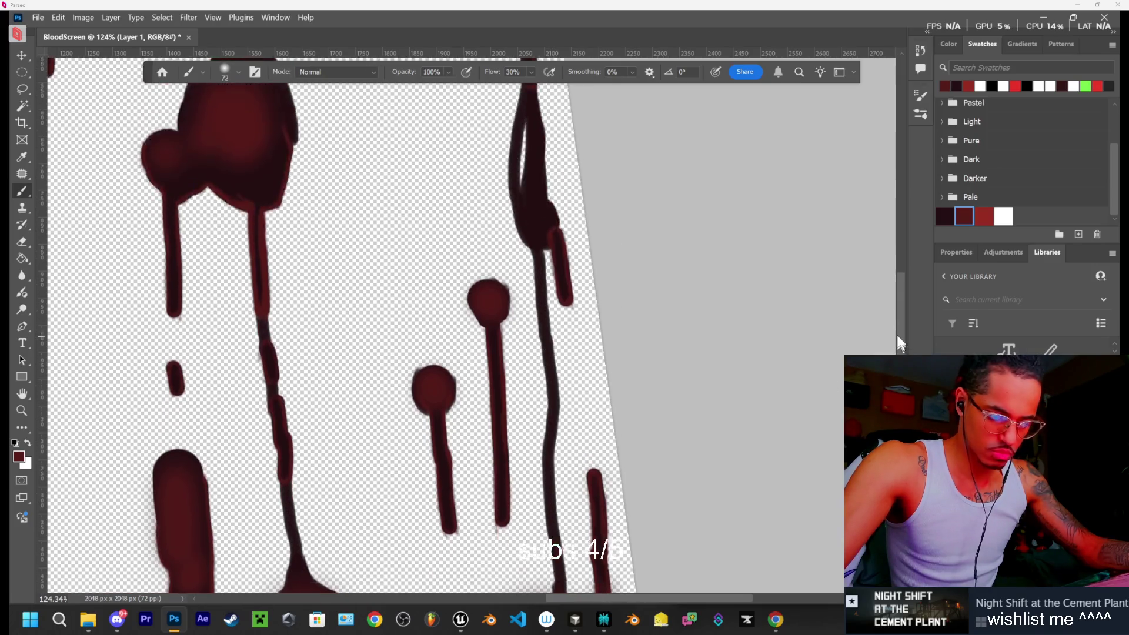
Build up darker shading along the left edge of the right-hand drip
left_click_drag(900, 365, 899, 263)
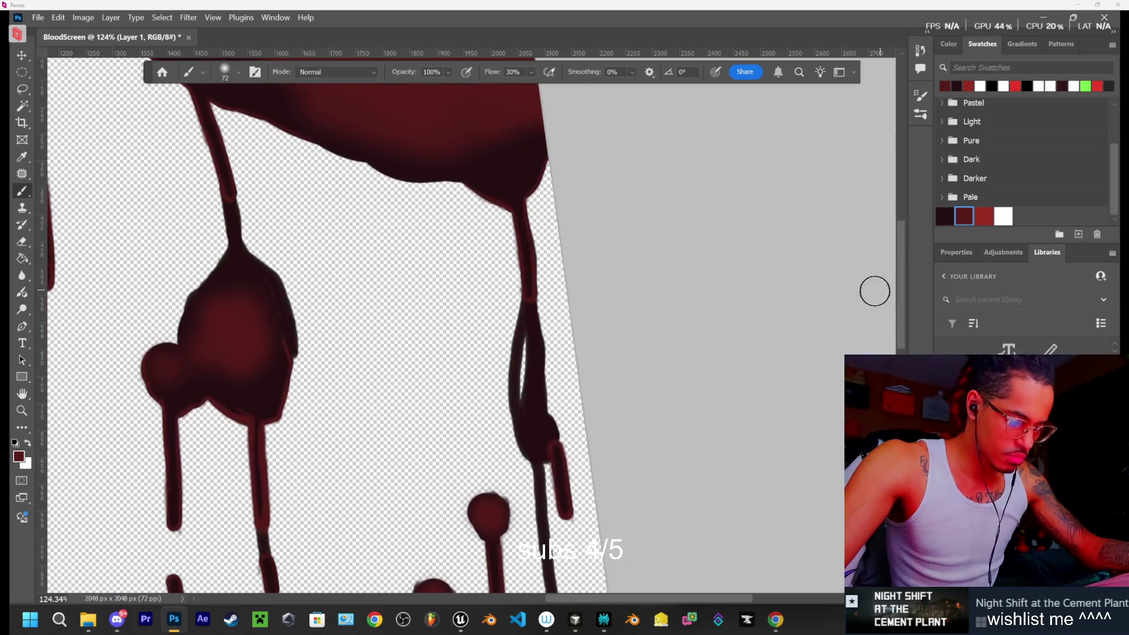
left_click_drag(536, 416, 537, 397)
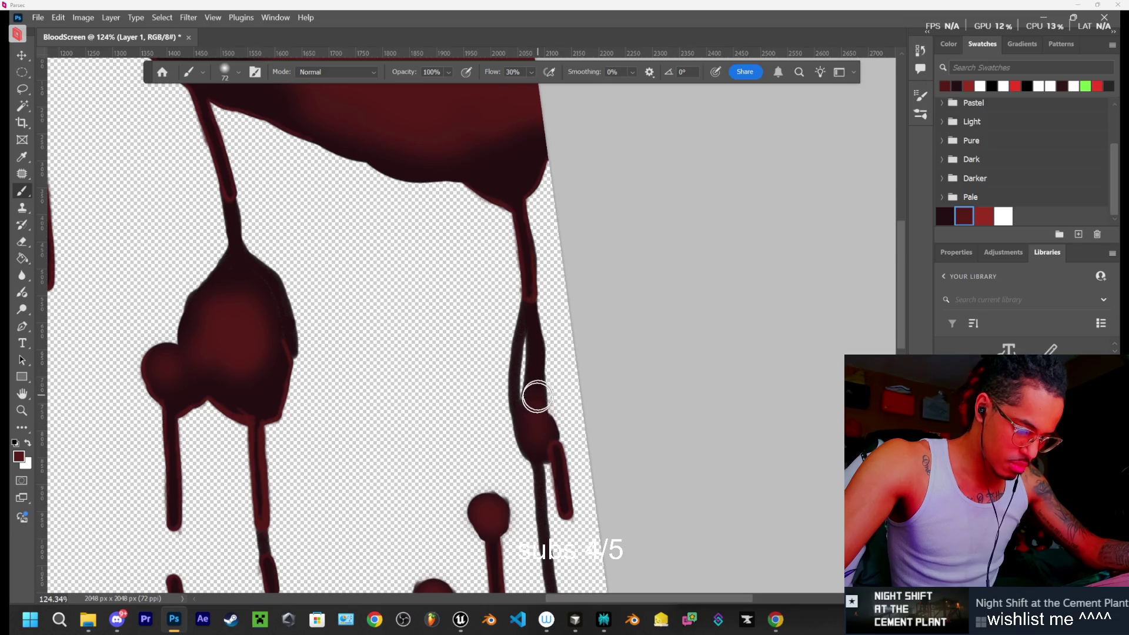
mouse_move(534, 323)
left_mouse_down()
mouse_move(515, 371)
mouse_move(517, 353)
mouse_move(532, 453)
left_mouse_up()
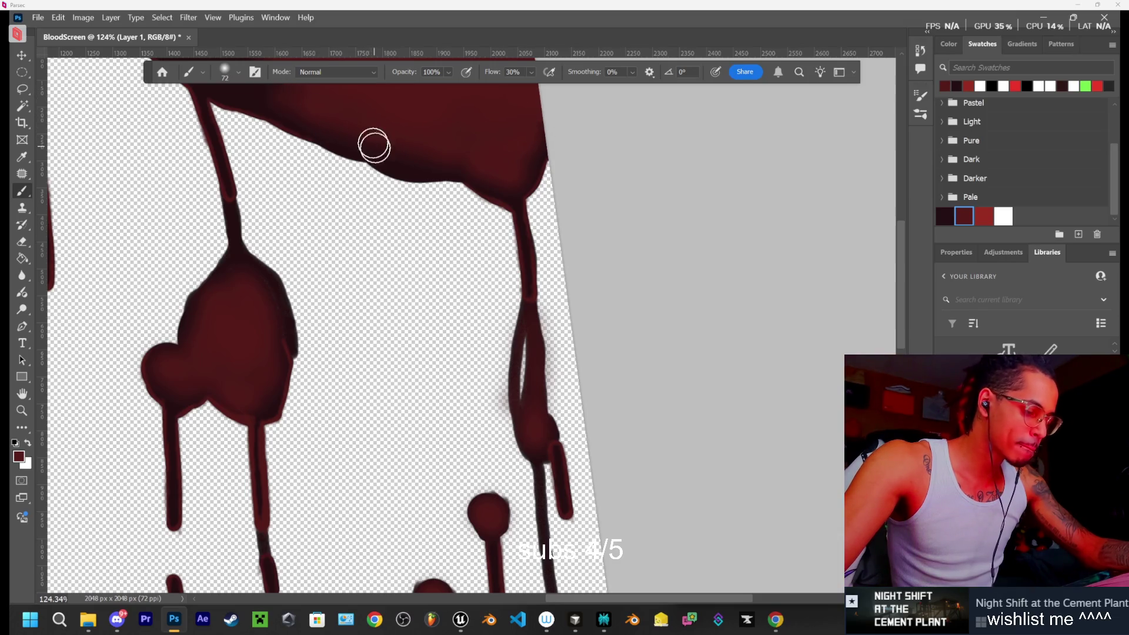
Lighten the shadow along the edge of the upper blood mass
scroll(373, 144, "up", 2)
scroll(353, 168, "up", 2)
mouse_move(268, 180)
left_mouse_down()
mouse_move(156, 108)
mouse_move(255, 174)
mouse_move(288, 169)
mouse_move(236, 146)
left_mouse_up()
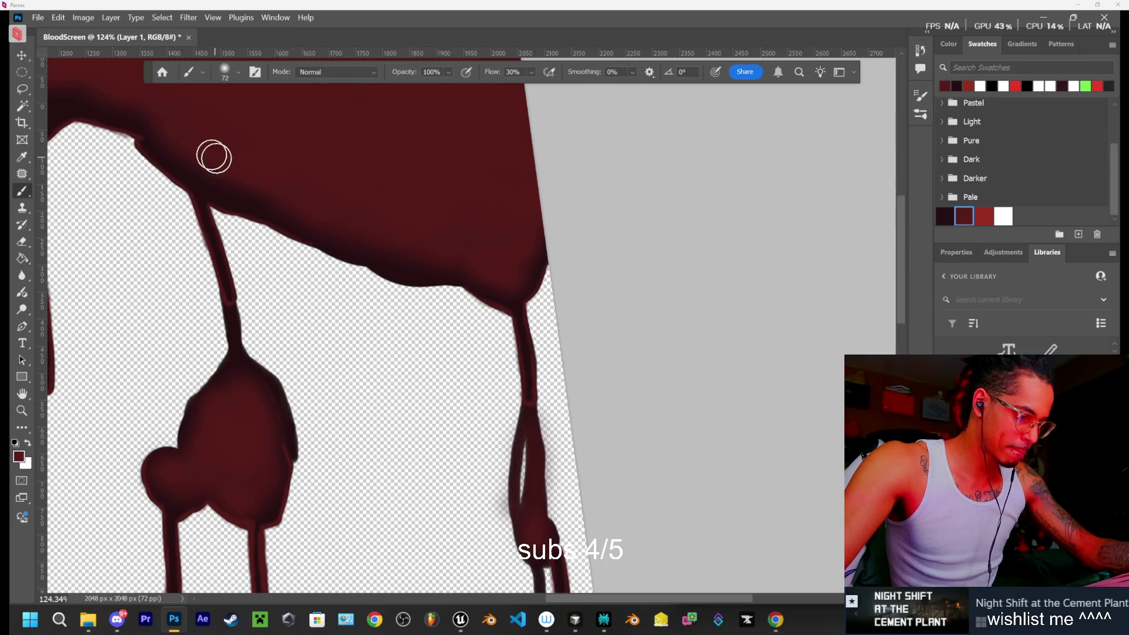
Shrink the soft brush to 9 px
scroll(413, 221, "down", 2)
scroll(427, 262, "down", 2)
scroll(427, 272, "down", 2)
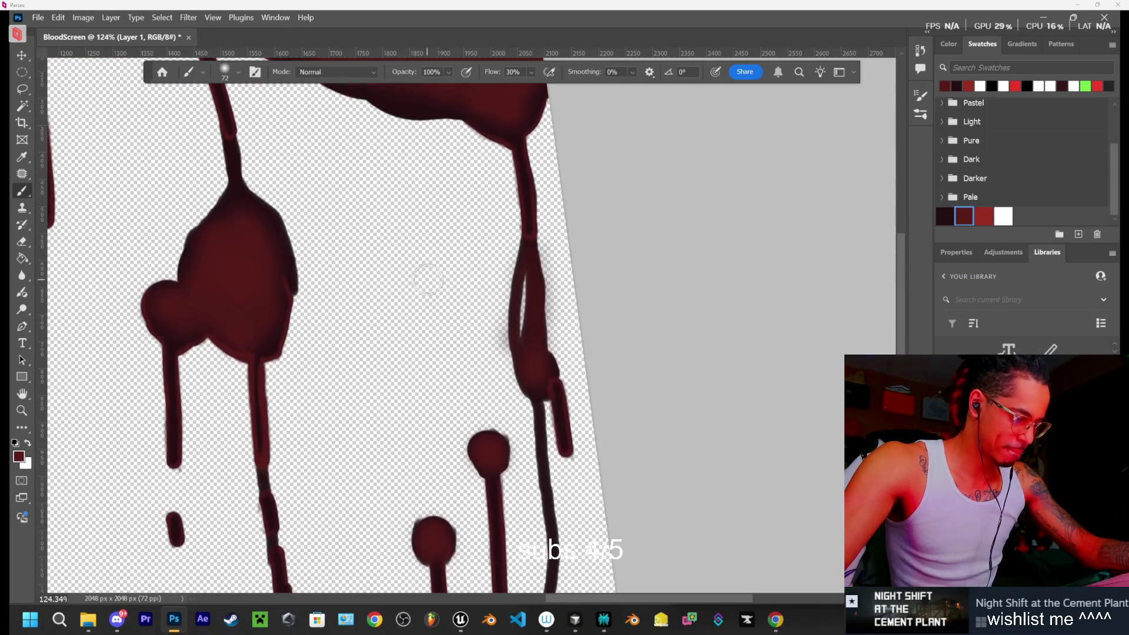
scroll(442, 282, "down", 3)
scroll(471, 282, "down", 4)
scroll(490, 281, "down", 1)
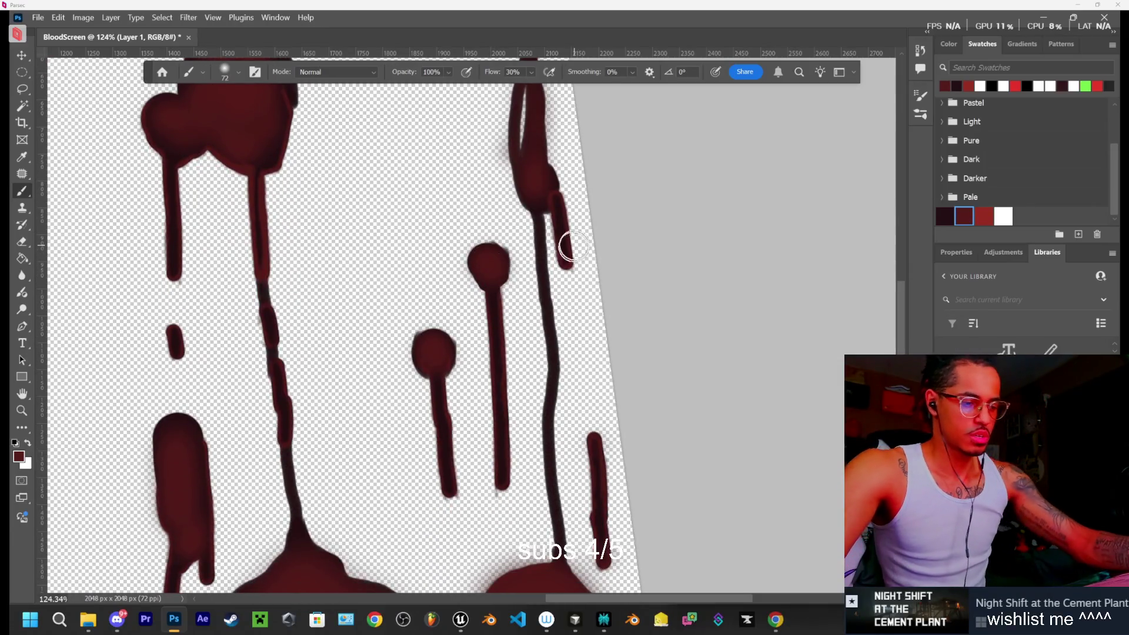
scroll(612, 194, "down", 1)
scroll(595, 216, "up", 1)
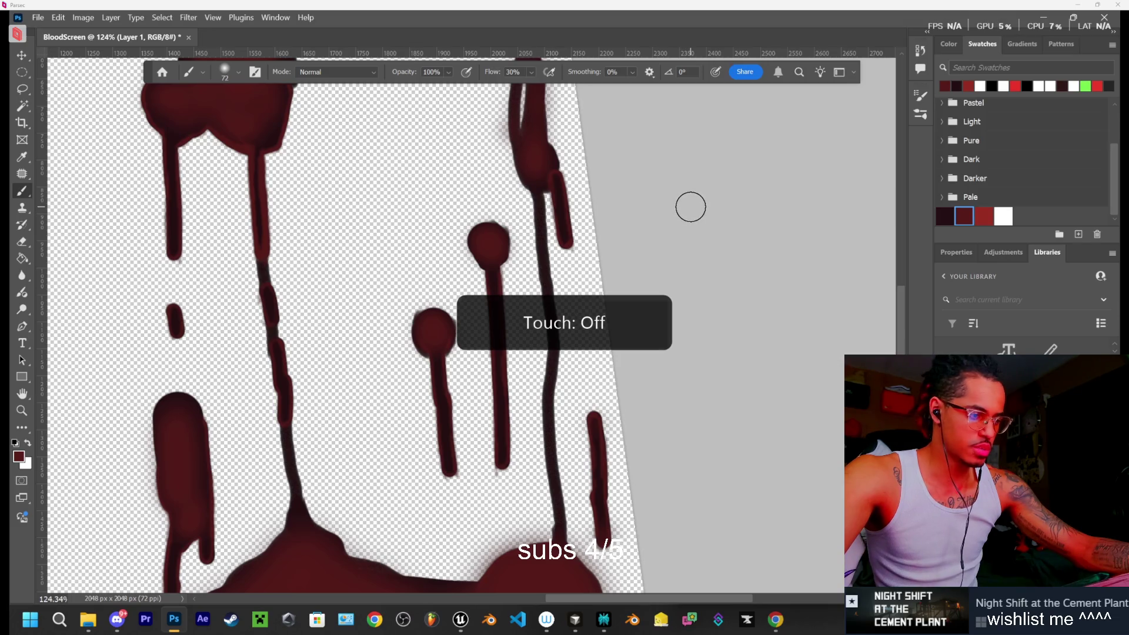
left_click(237, 71)
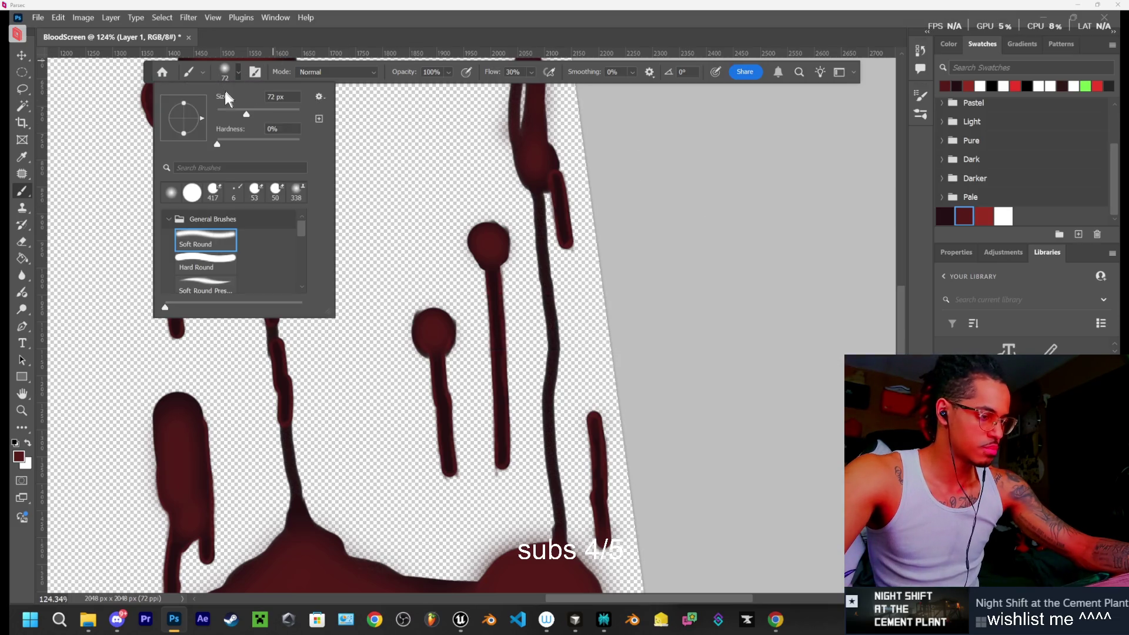
left_click_drag(232, 113, 220, 114)
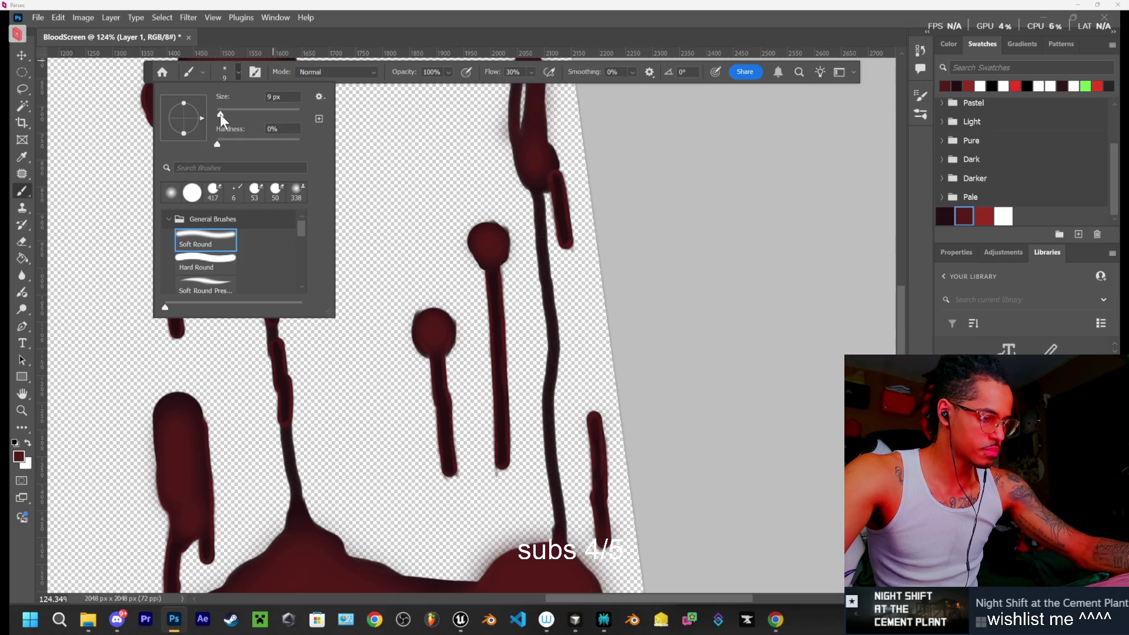
left_click(864, 157)
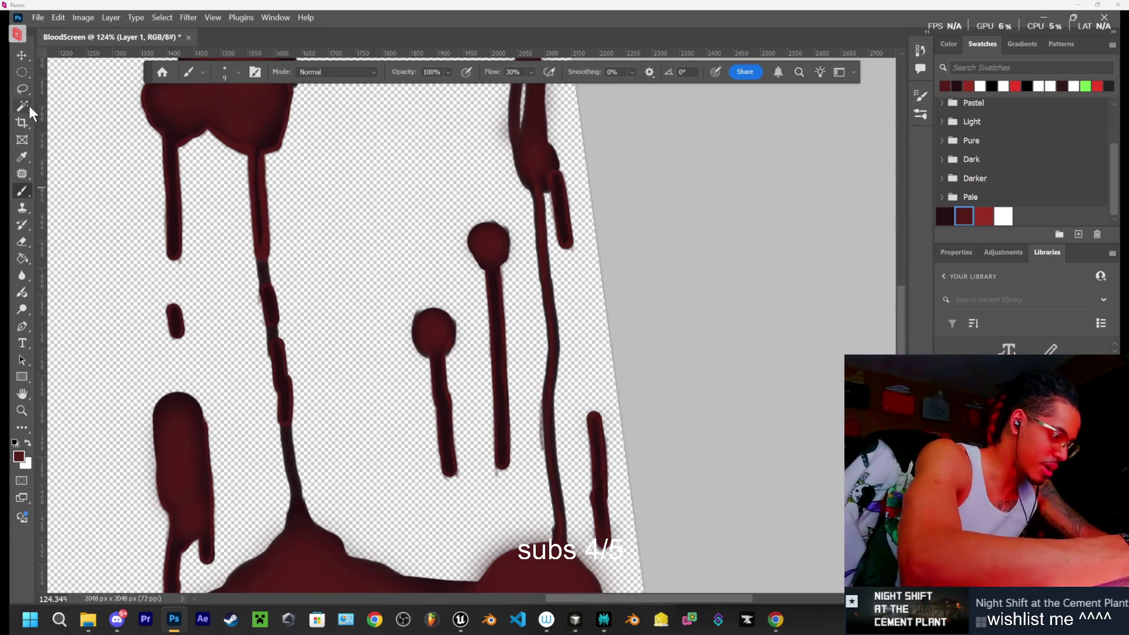
Switch to the Eraser and shrink it to 17 px
key("e")
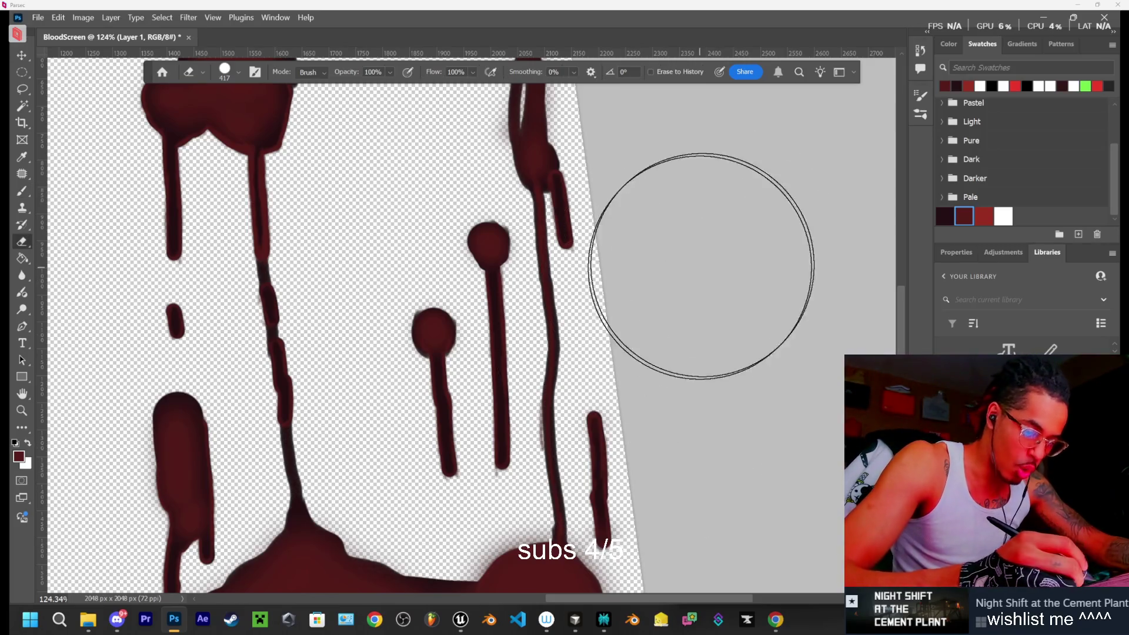
left_click(240, 71)
left_click_drag(236, 112, 224, 112)
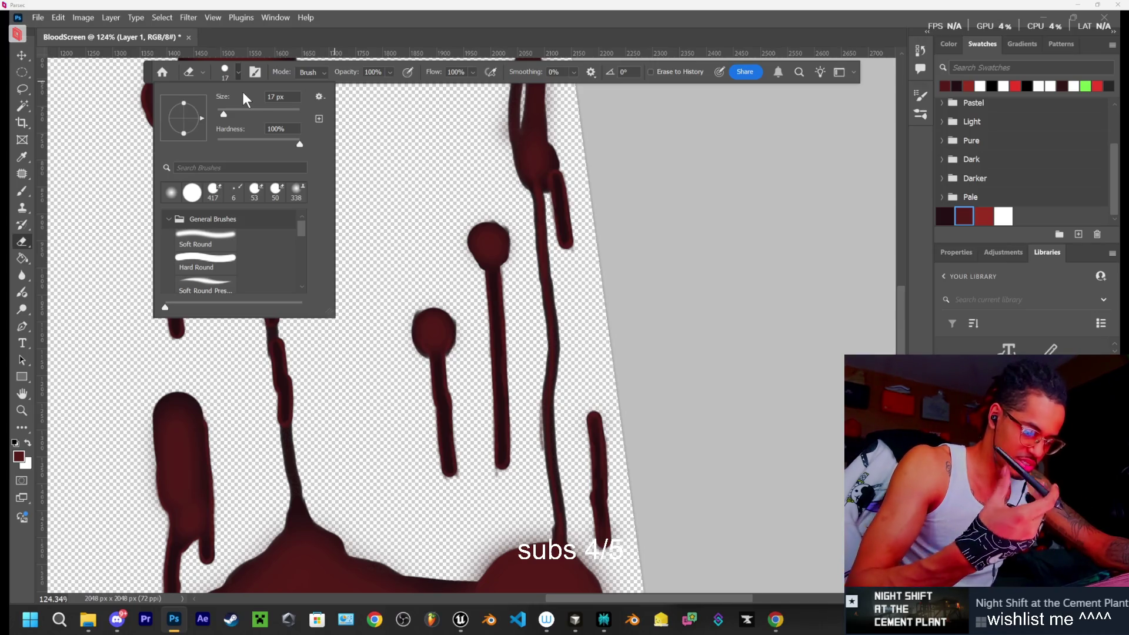
Erase the faint smudge on the drip's left edge, then return to the 9 px brush
left_click(500, 485)
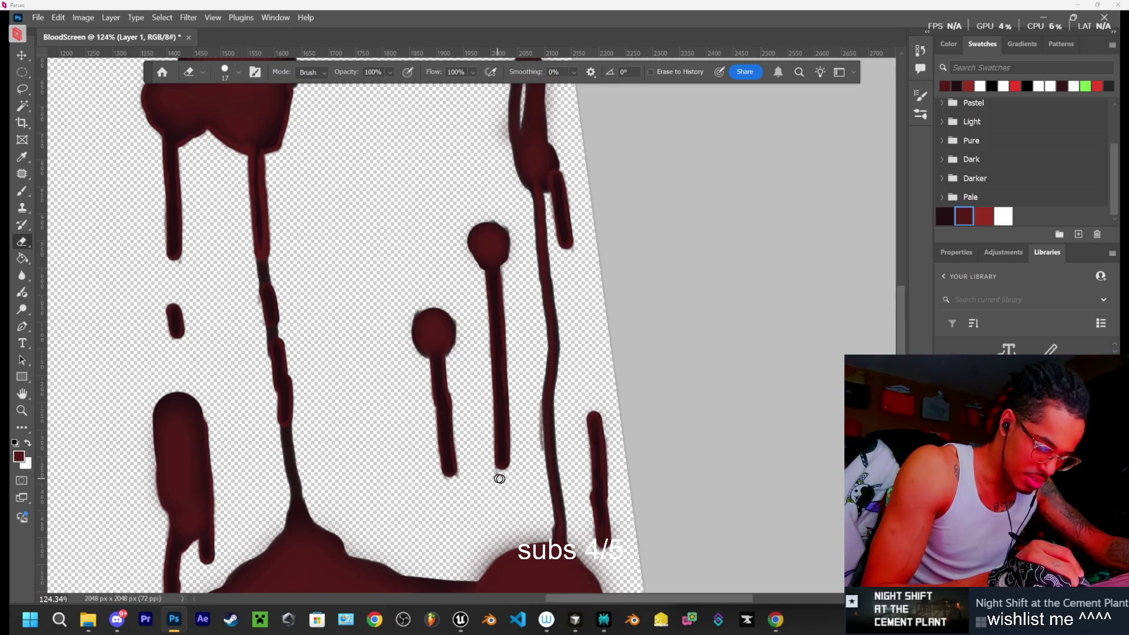
left_click_drag(536, 441, 540, 418)
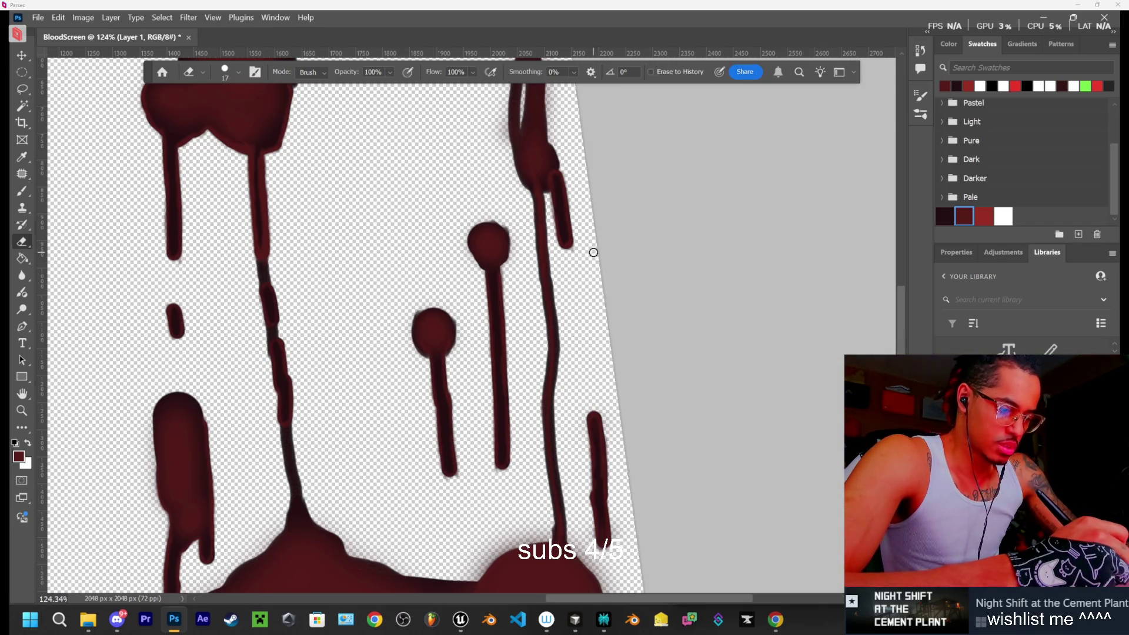
key("b")
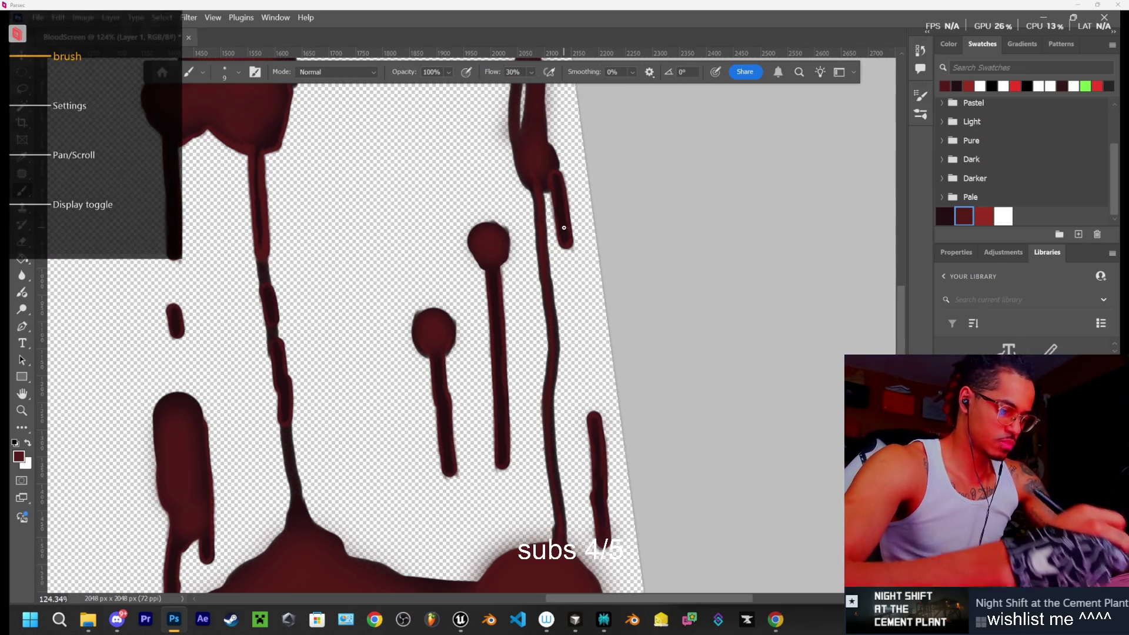
left_click(776, 619)
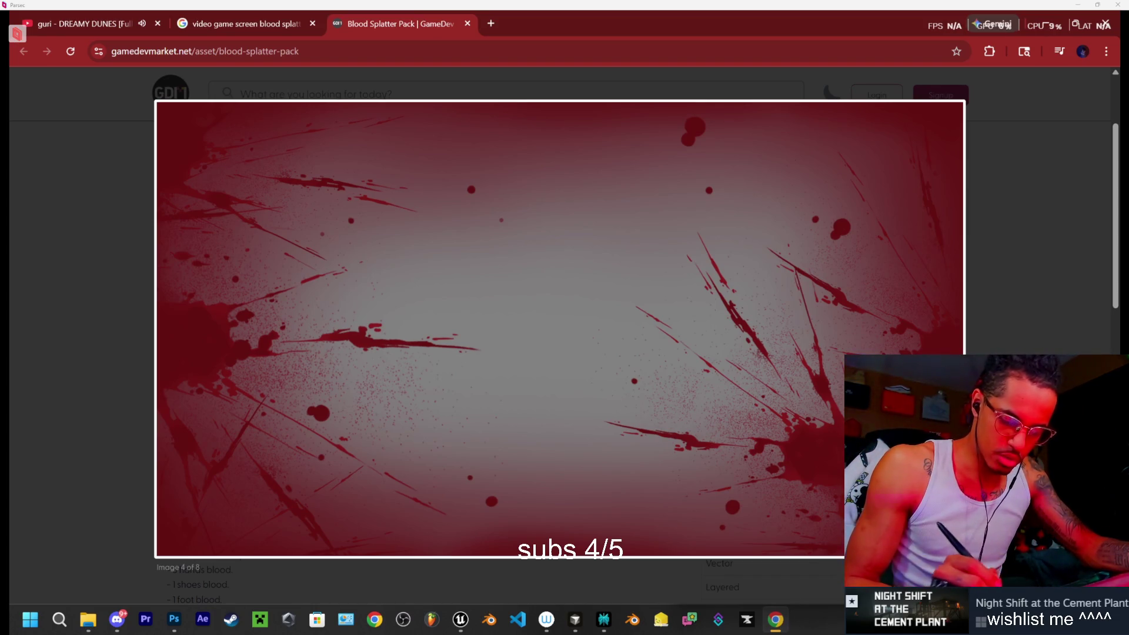
left_click(782, 628)
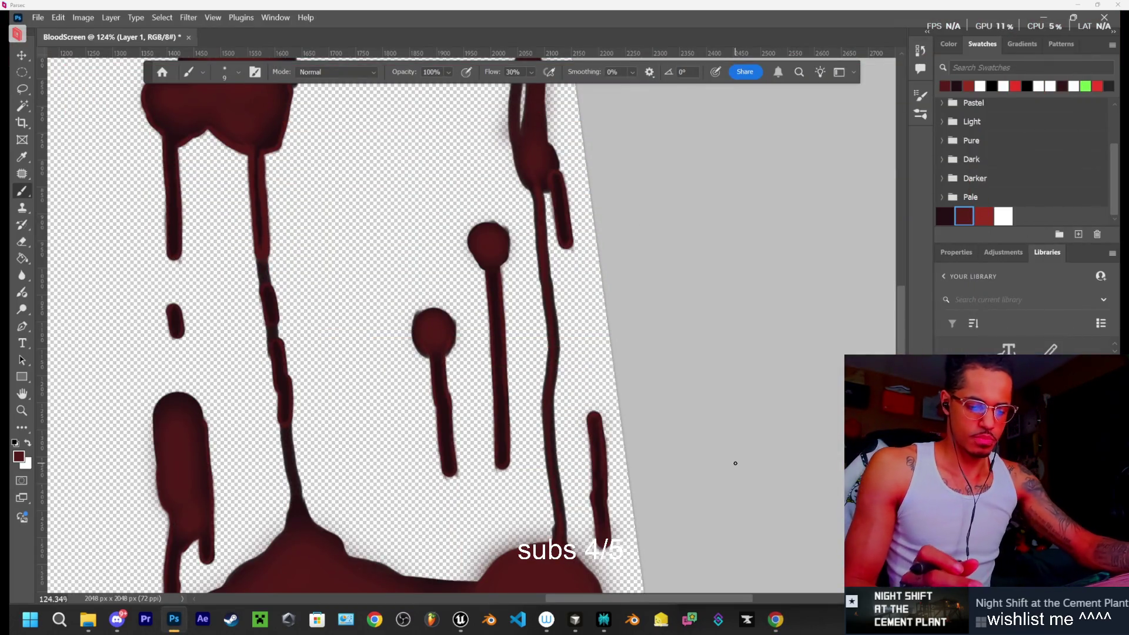
Zoom out to the full canvas, make 'light tones' active, and briefly preview the red vignette
scroll(735, 463, "down", 5)
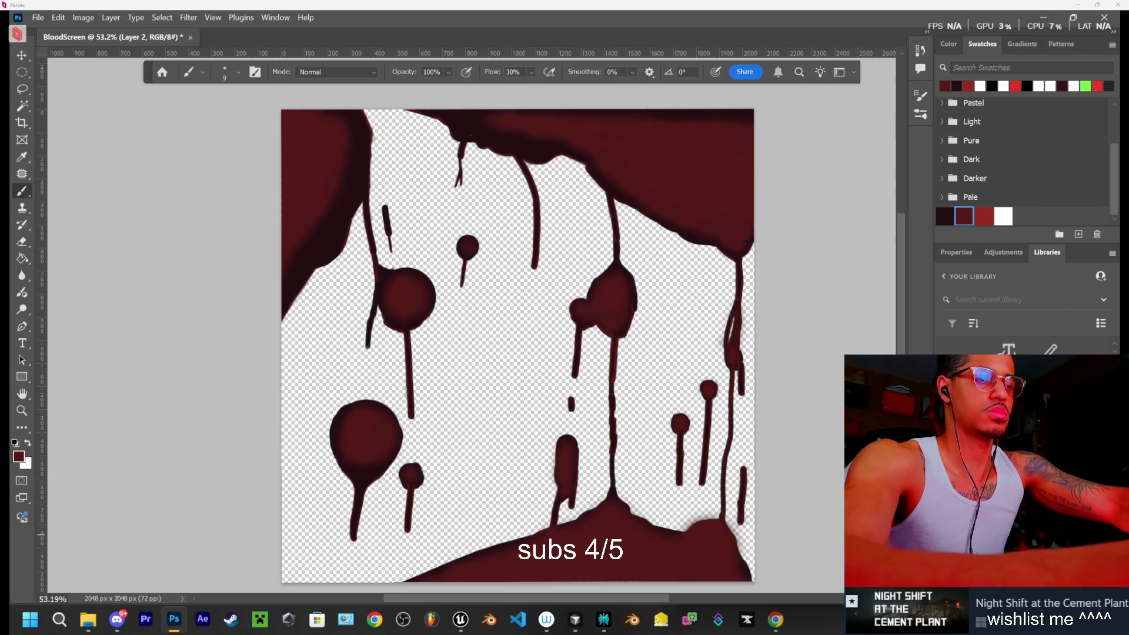
key("alt+bracketright")
key("alt+bracketleft")
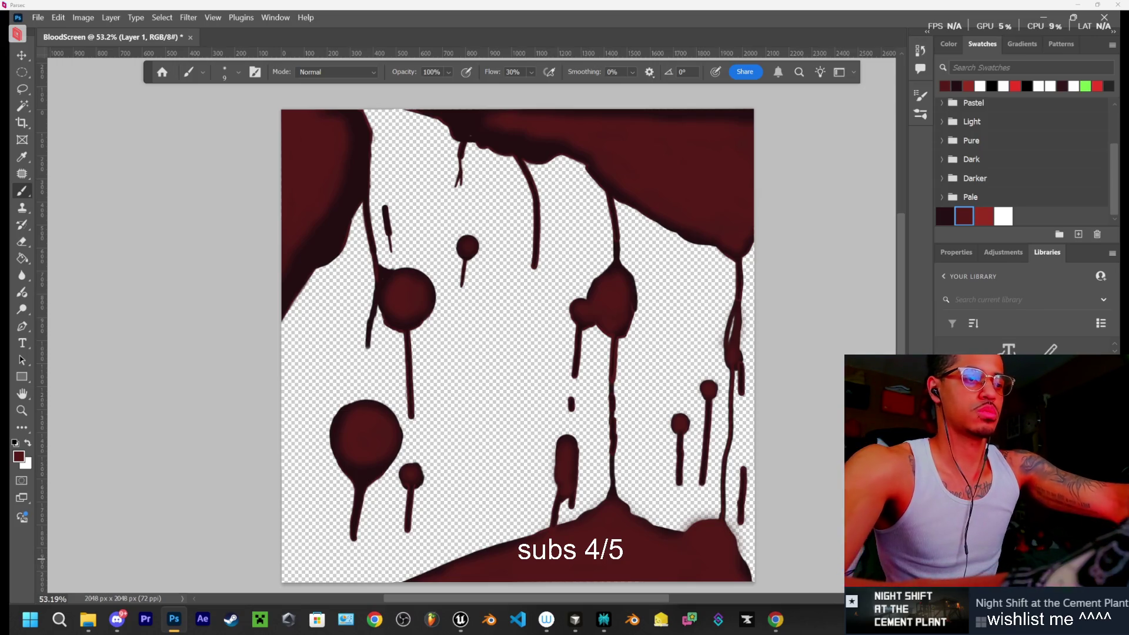
key("alt+bracketright")
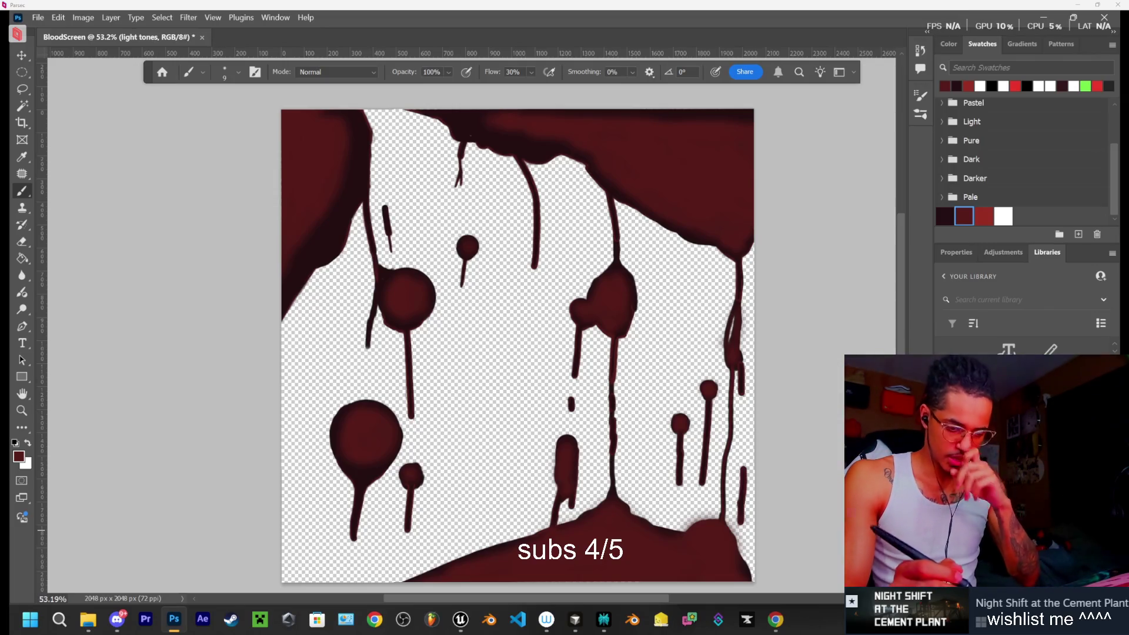
key("ctrl+comma")
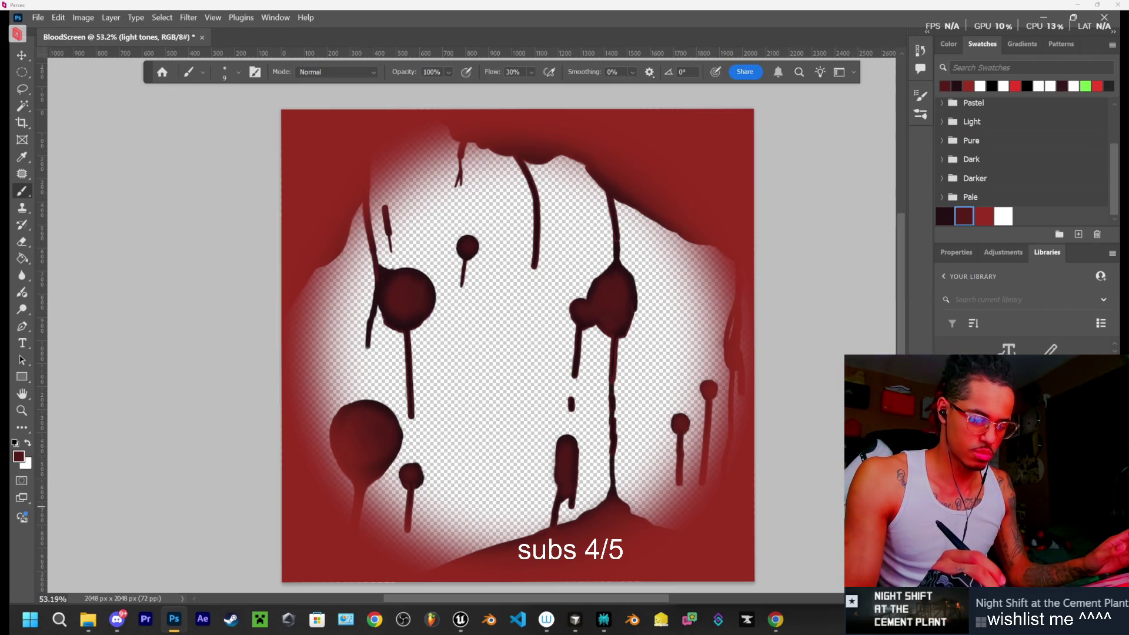
key("ctrl+comma")
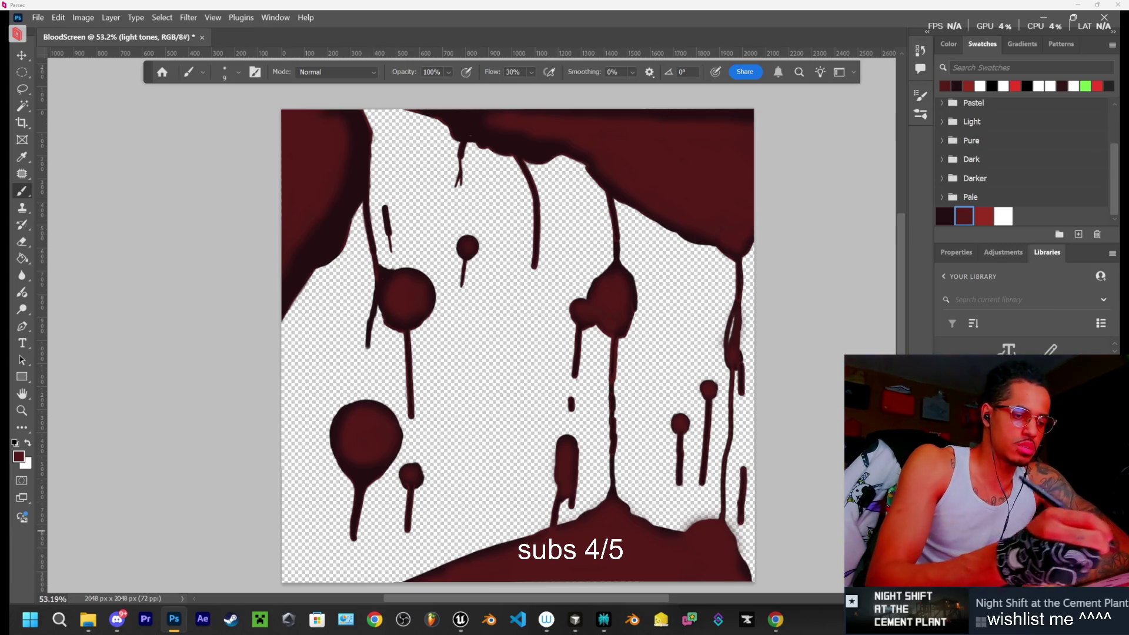
Raise the brush flow to 100%, then undo the diagonal test strokes
left_click(531, 72)
left_click_drag(545, 89, 663, 76)
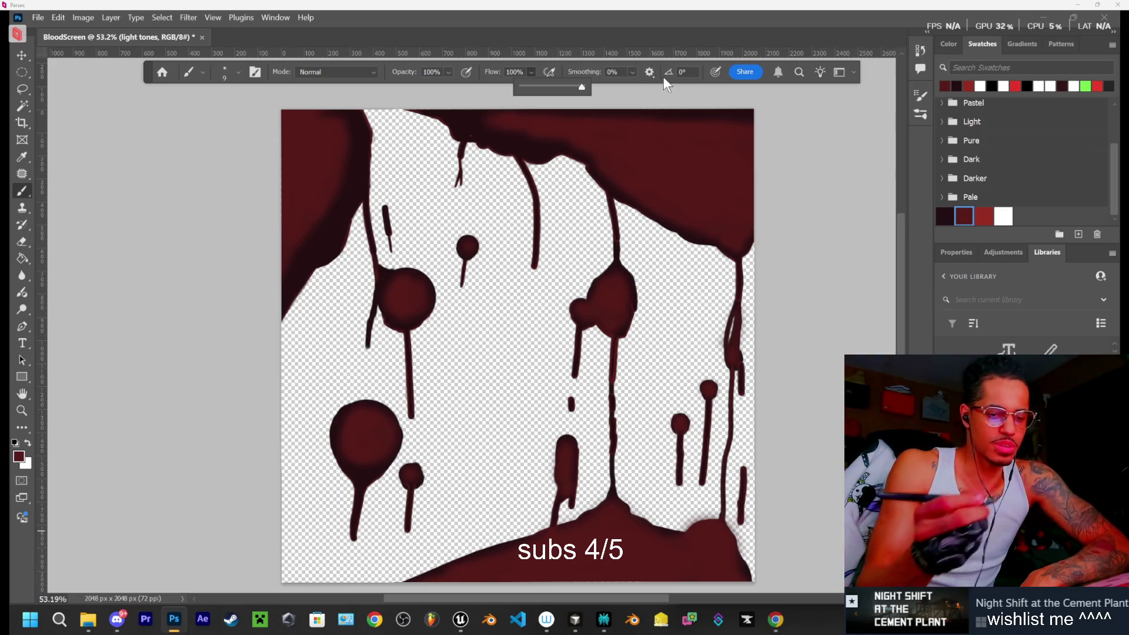
left_click_drag(478, 419, 539, 382)
mouse_move(463, 453)
left_mouse_down()
mouse_move(533, 391)
mouse_move(532, 419)
left_mouse_up()
key("ctrl+z")
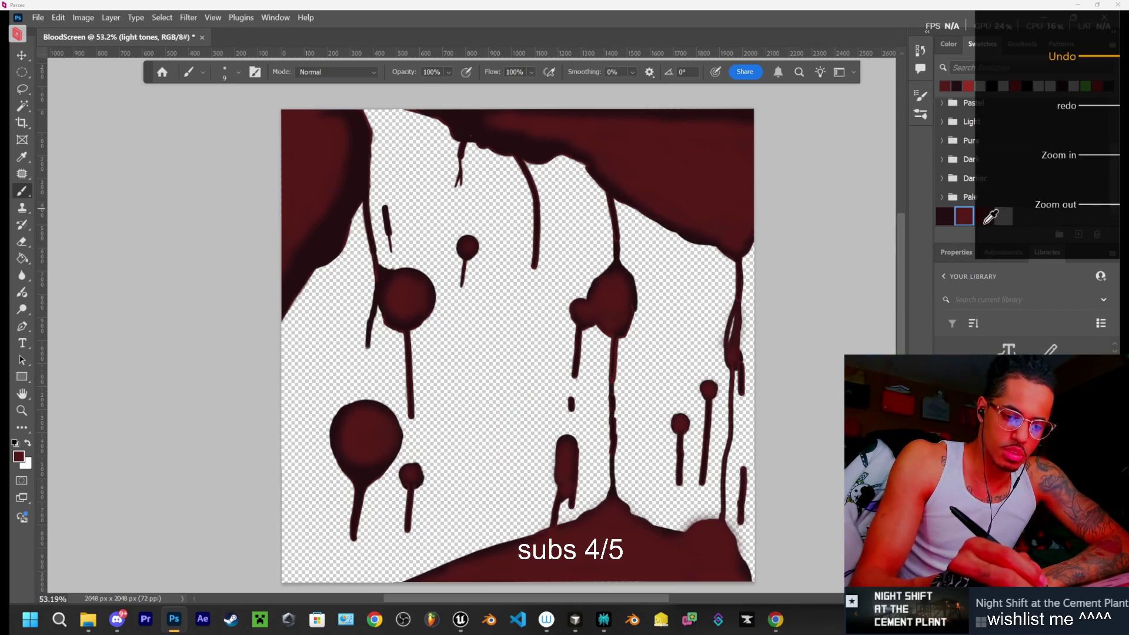
Choose bright red, undo a red test stroke, and select the blood base layer
left_click(983, 216)
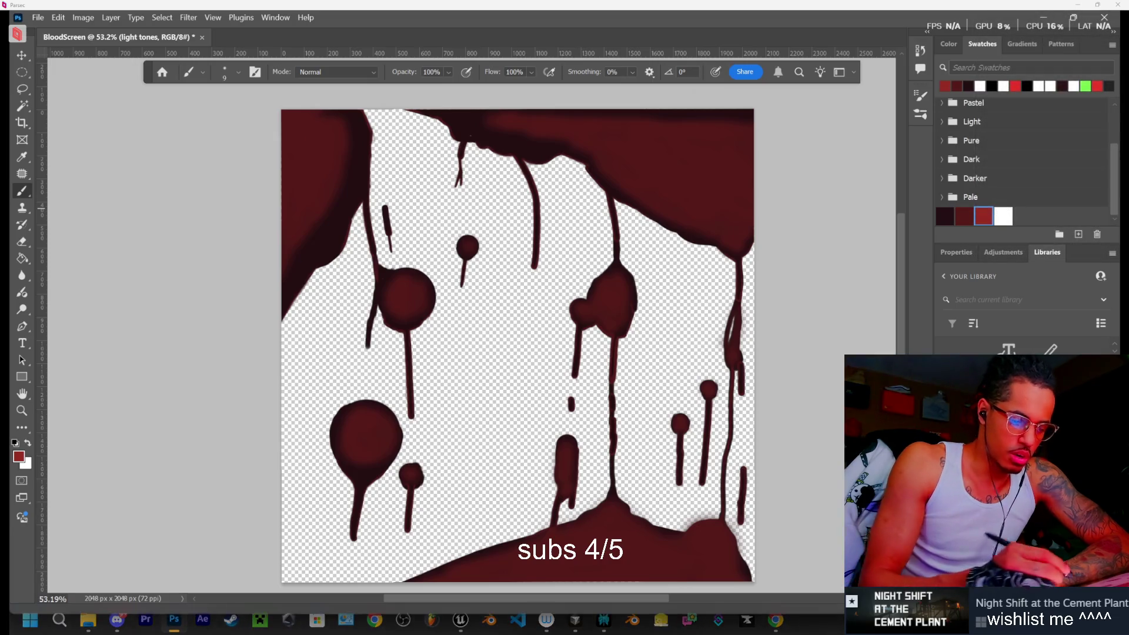
left_click_drag(492, 438, 526, 419)
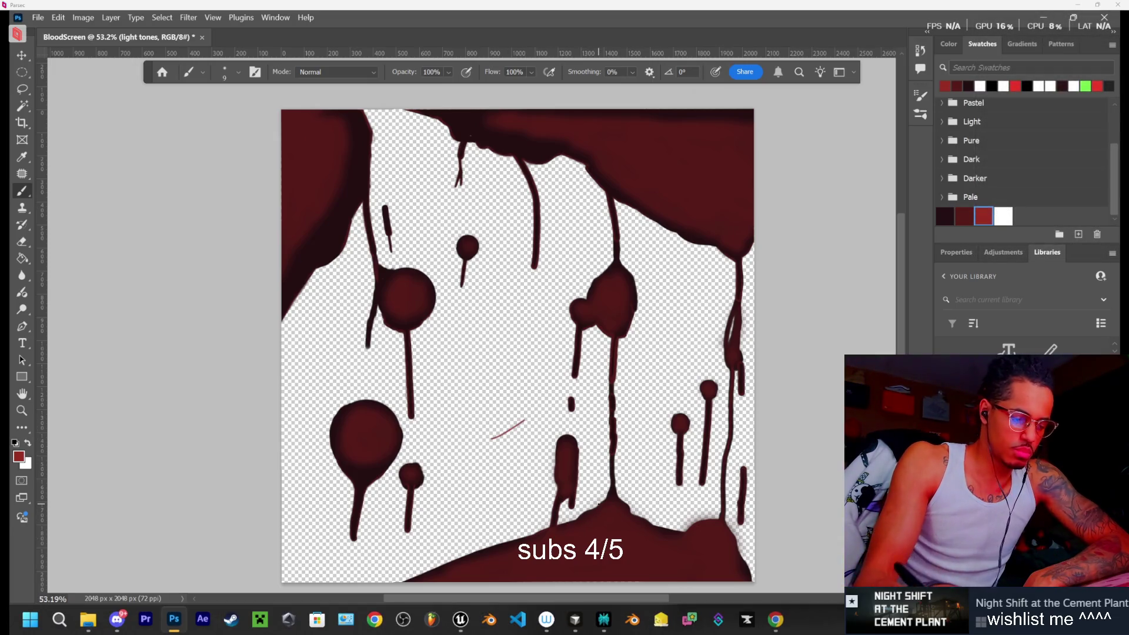
key("ctrl+z")
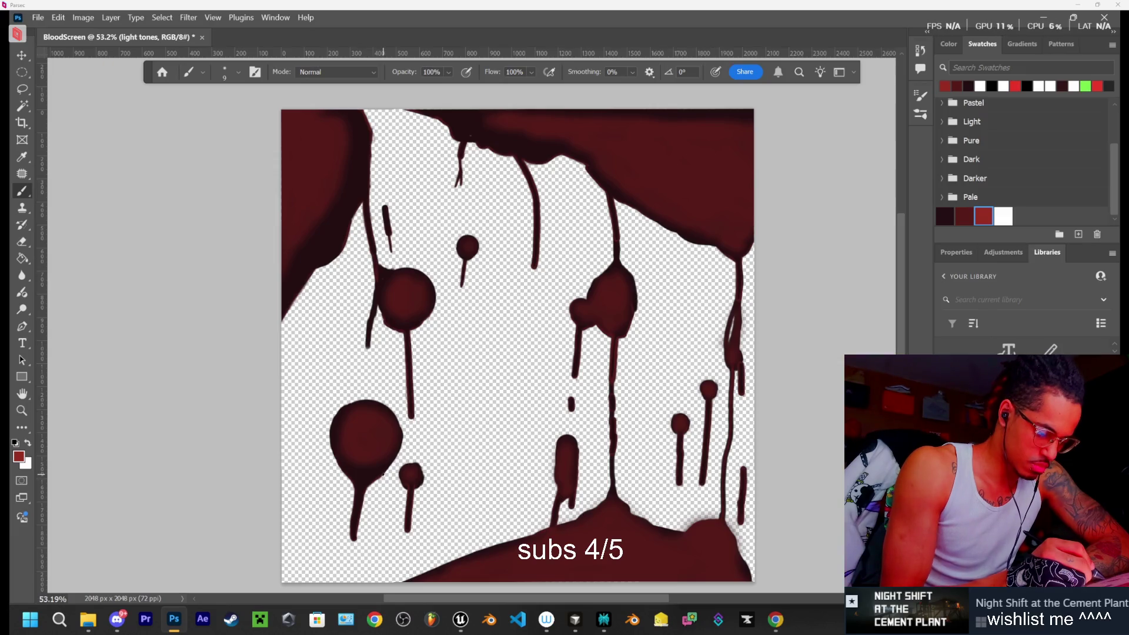
key("alt+bracketleft")
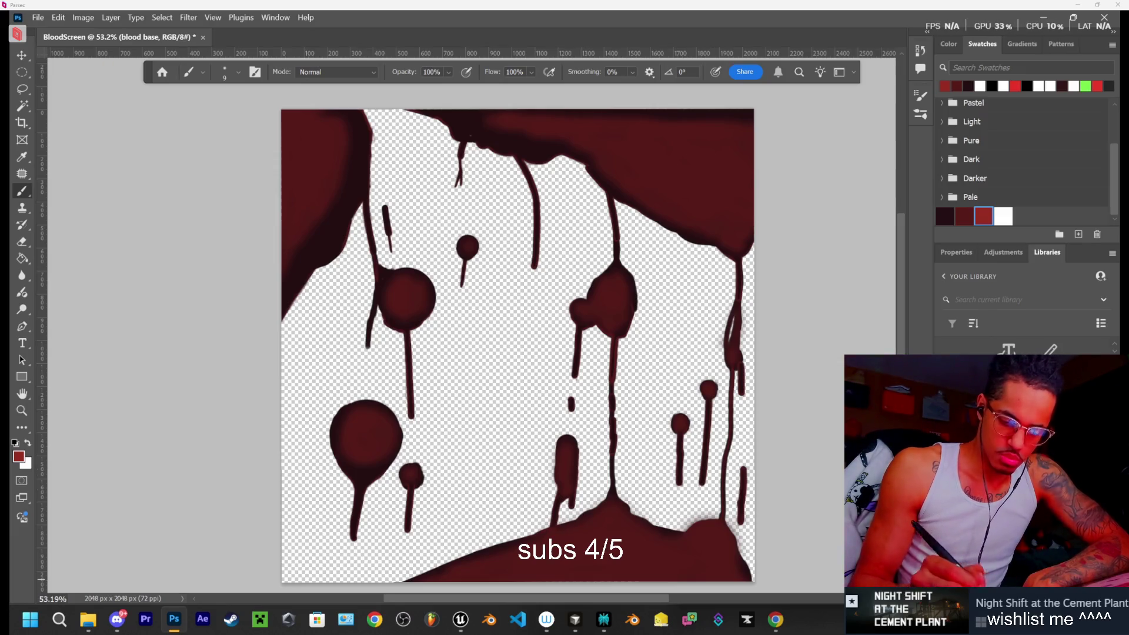
Return to the light tones layer with bright red as the paint colour
left_click(948, 221)
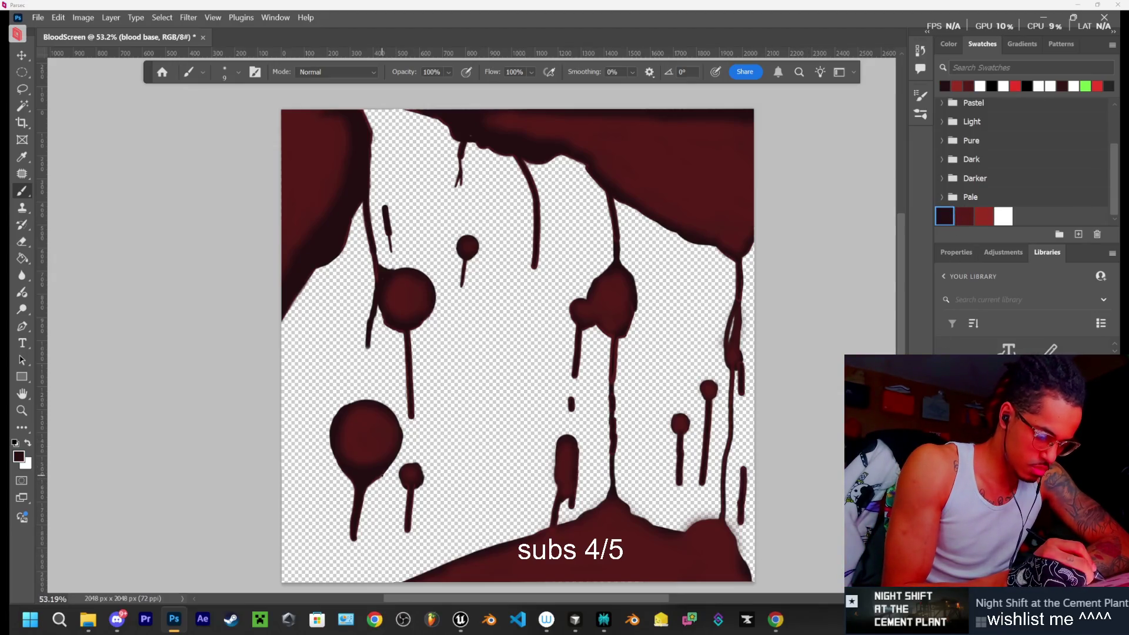
key("alt+bracketright")
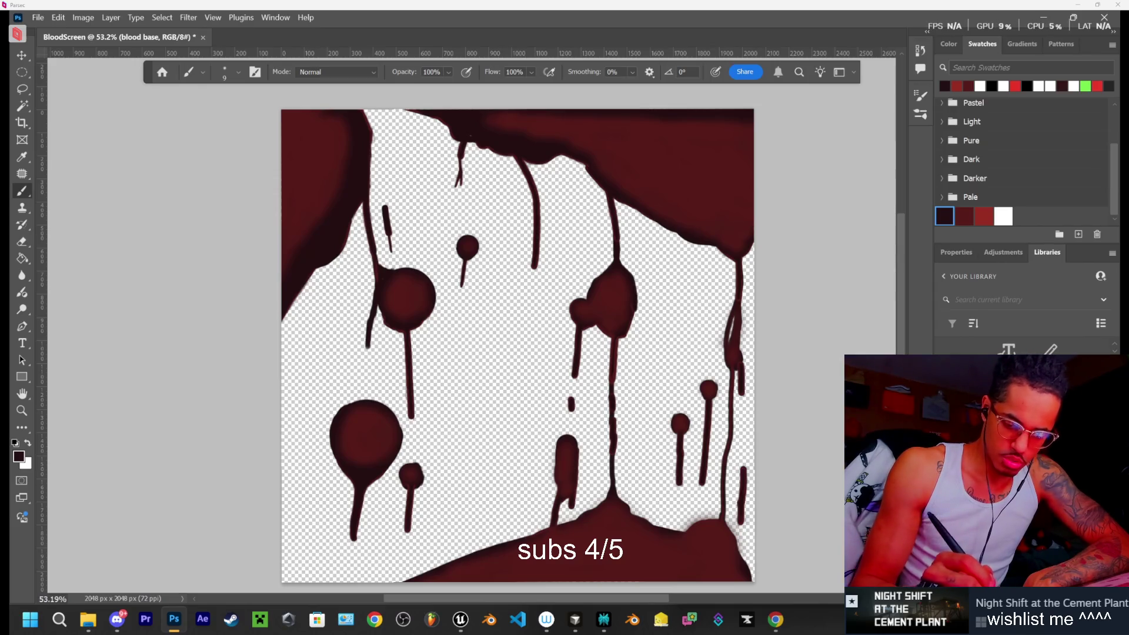
left_click(984, 215)
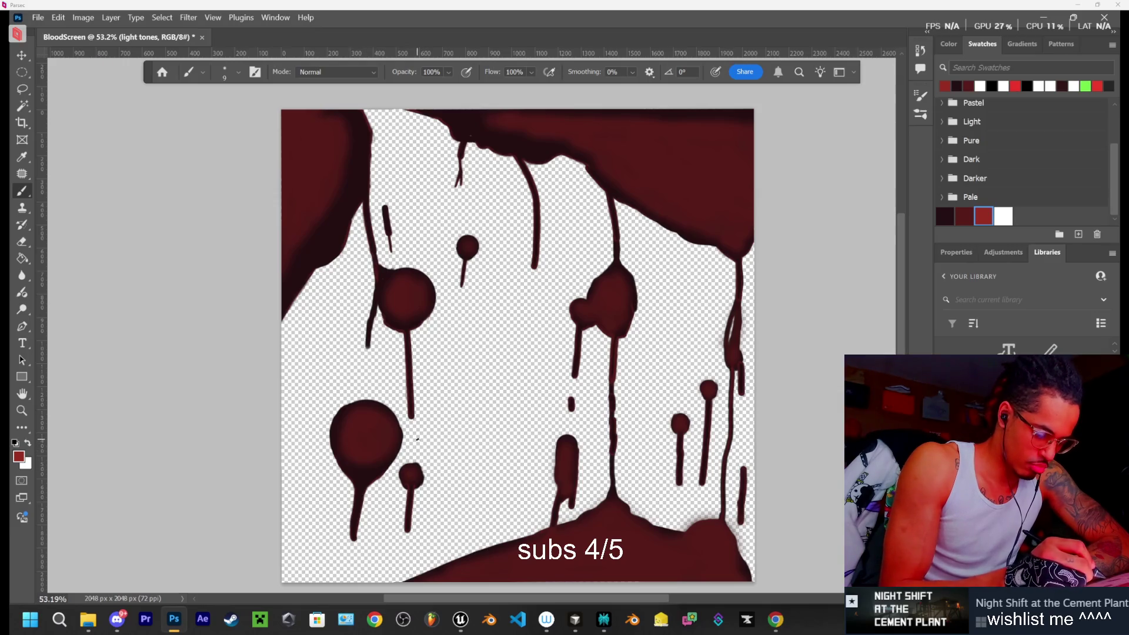
Paint short red slashes and small marks beside and left of the large drip
left_click_drag(457, 421, 427, 442)
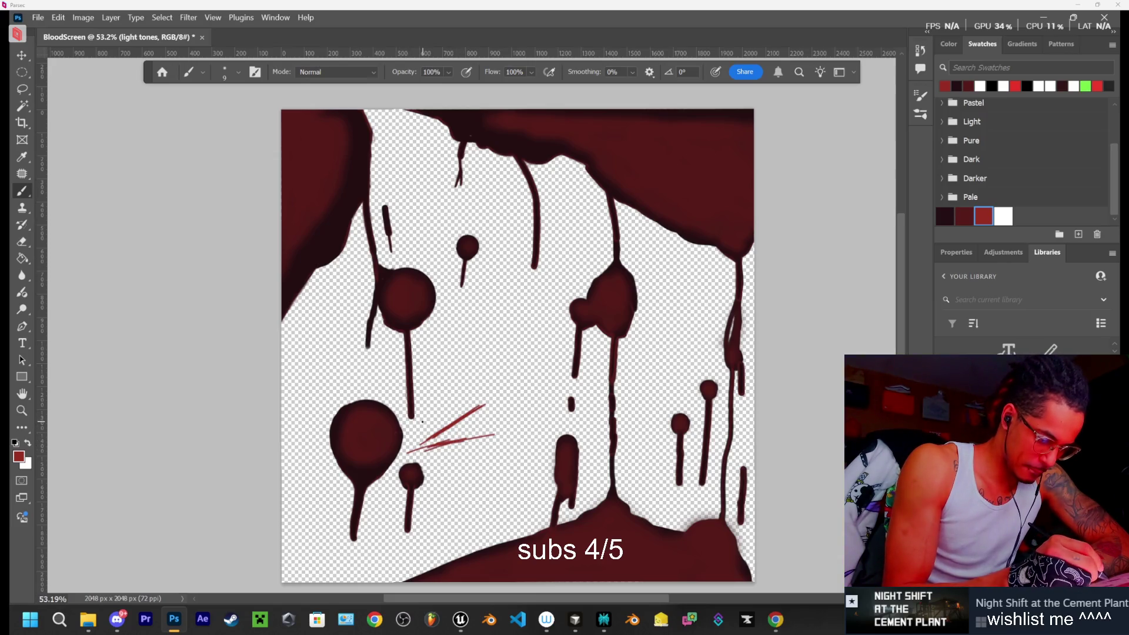
left_click_drag(401, 419, 425, 415)
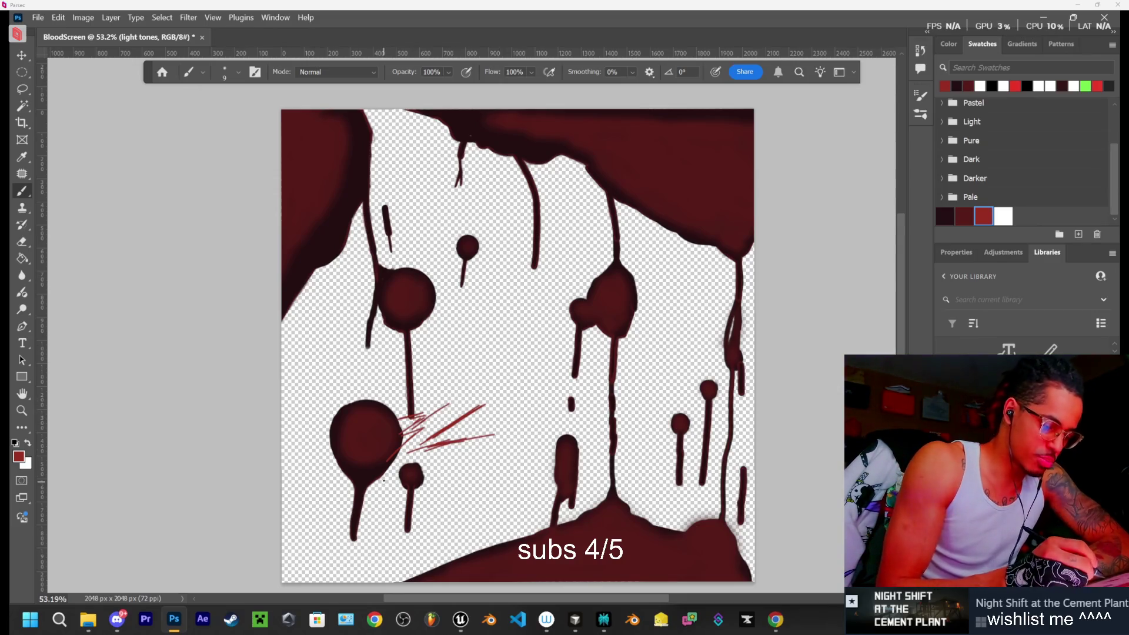
left_click_drag(332, 491, 298, 521)
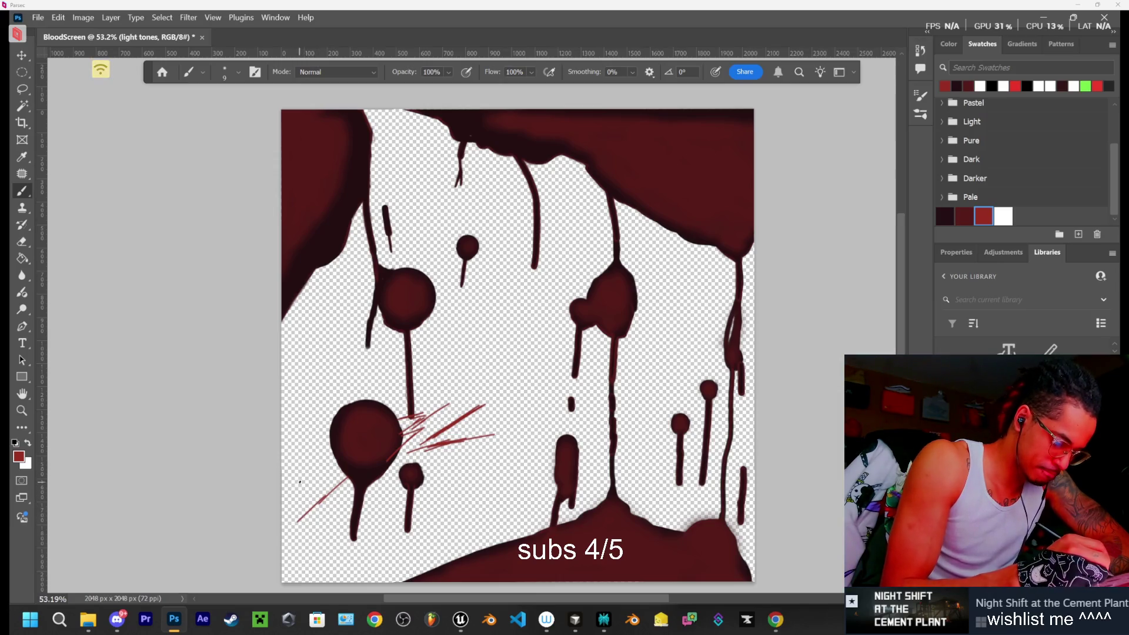
left_click_drag(329, 448, 326, 454)
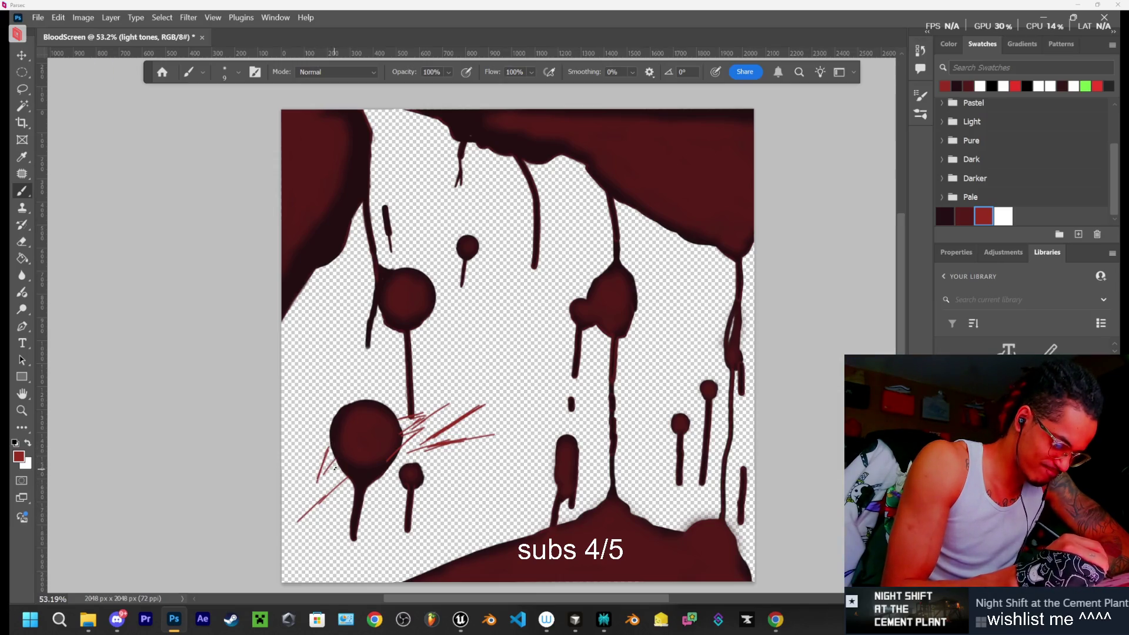
mouse_move(323, 439)
left_mouse_down()
mouse_move(313, 438)
mouse_move(312, 460)
left_mouse_up()
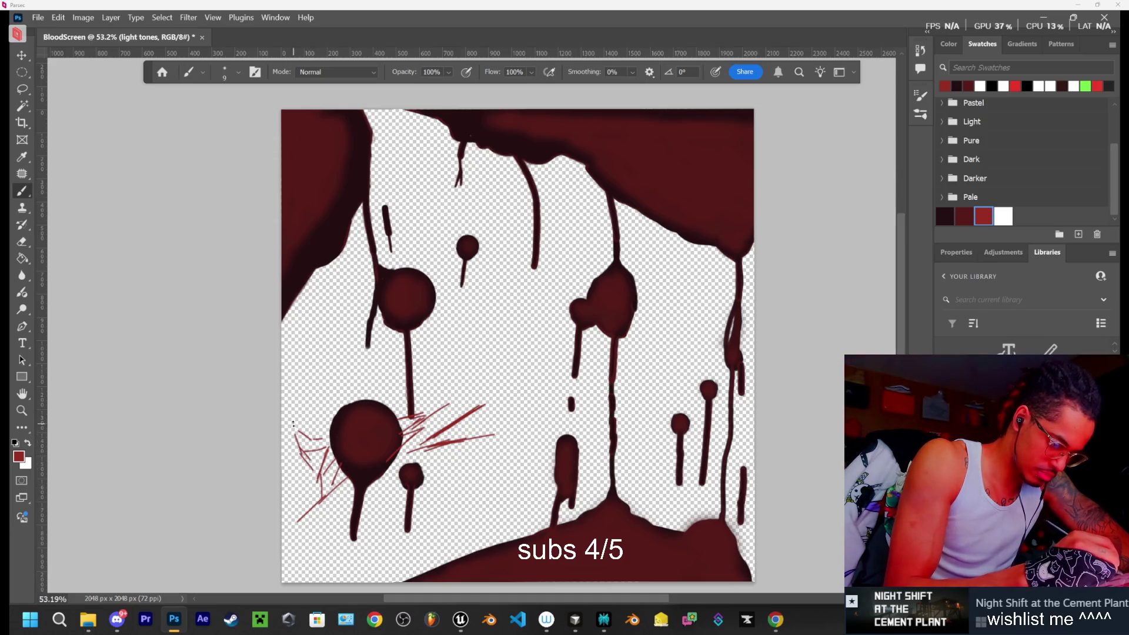
Hatch thin red strokes across the drip stem and a long diagonal slash toward the upper right
mouse_move(336, 408)
left_mouse_down()
mouse_move(297, 439)
mouse_move(315, 432)
left_mouse_up()
mouse_move(366, 393)
left_mouse_down()
mouse_move(332, 405)
mouse_move(323, 389)
left_mouse_up()
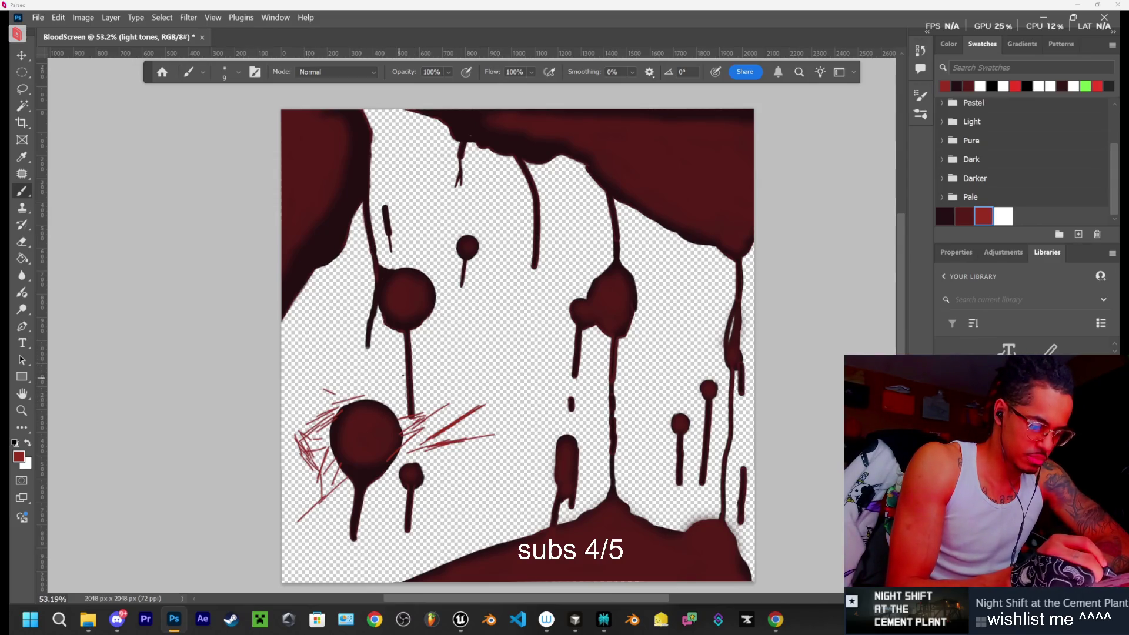
mouse_move(457, 348)
left_mouse_down()
mouse_move(378, 412)
mouse_move(398, 398)
left_mouse_up()
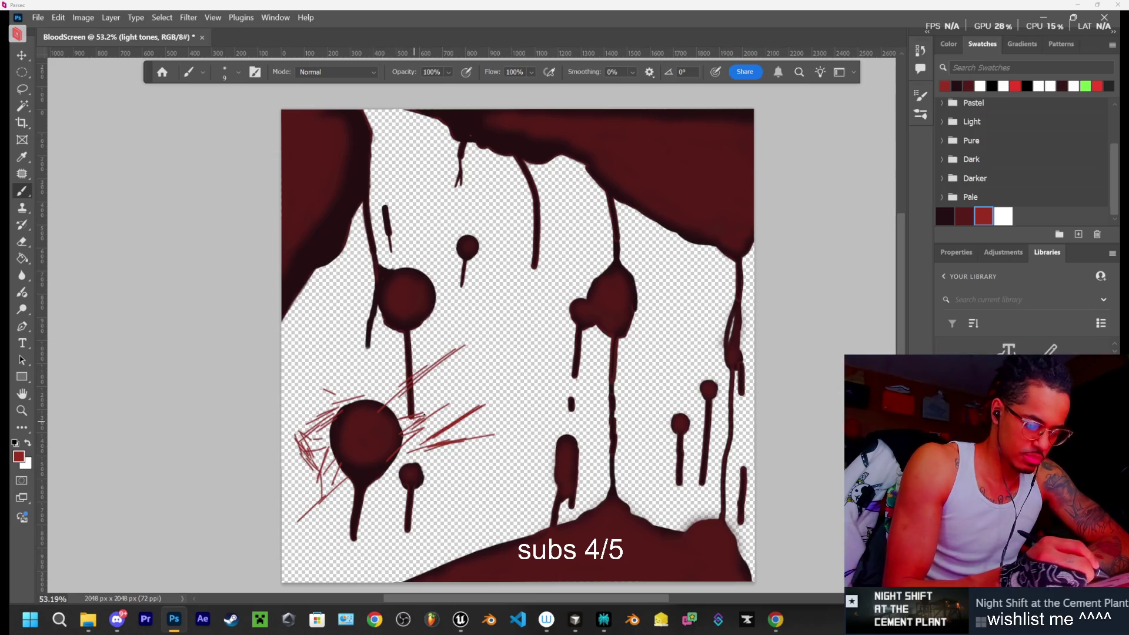
left_click_drag(491, 336, 413, 406)
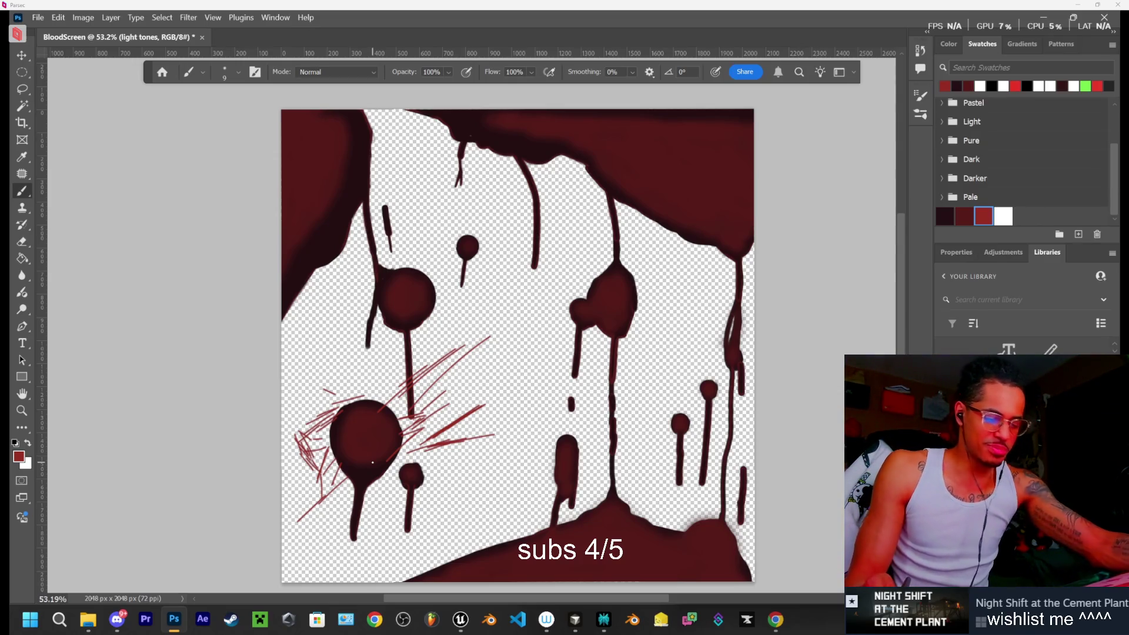
left_click_drag(465, 354, 500, 331)
left_click(778, 621)
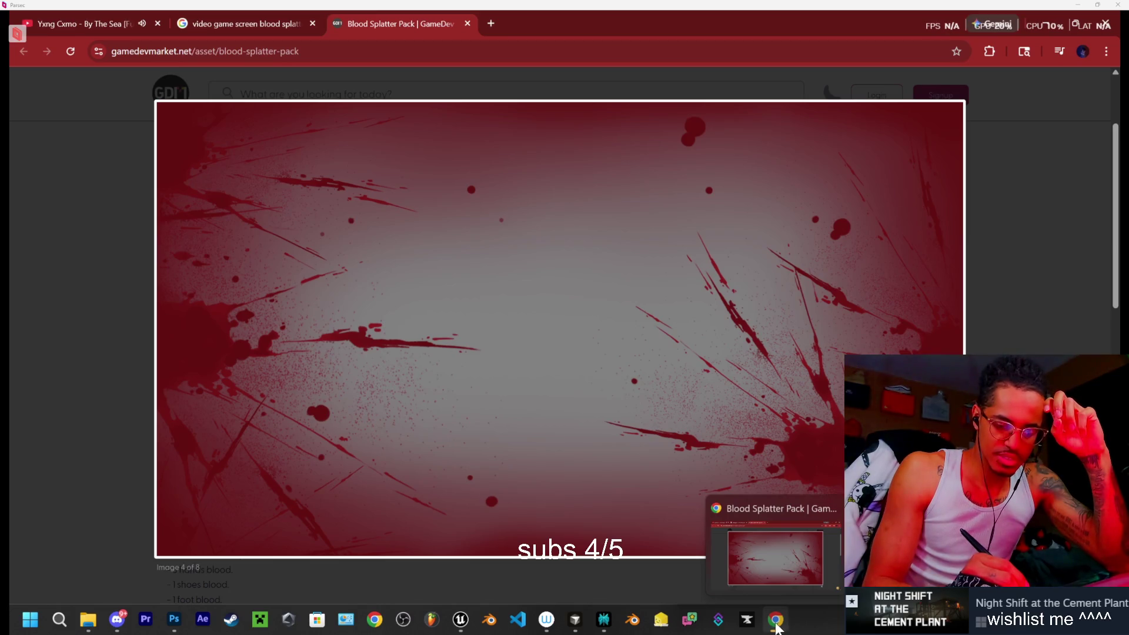
Undo three stray red scribble strokes and glance at the splatter reference
left_click(778, 624)
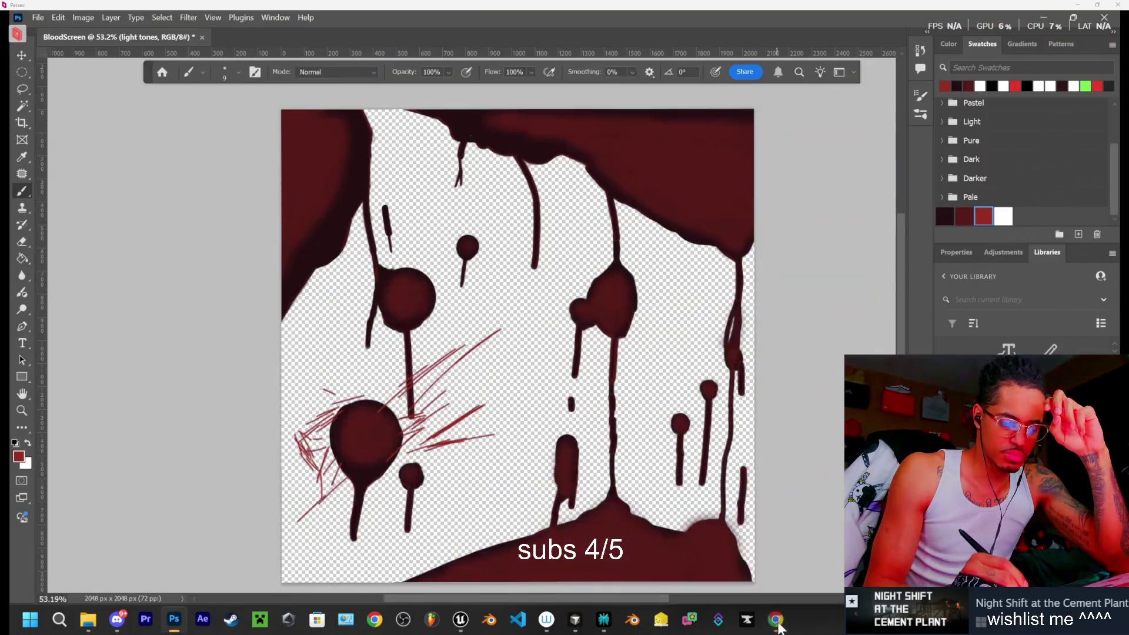
key("ctrl+z")
key("ctrl+z")
key("ctrl+z")
key("ctrl+z")
key("ctrl+z")
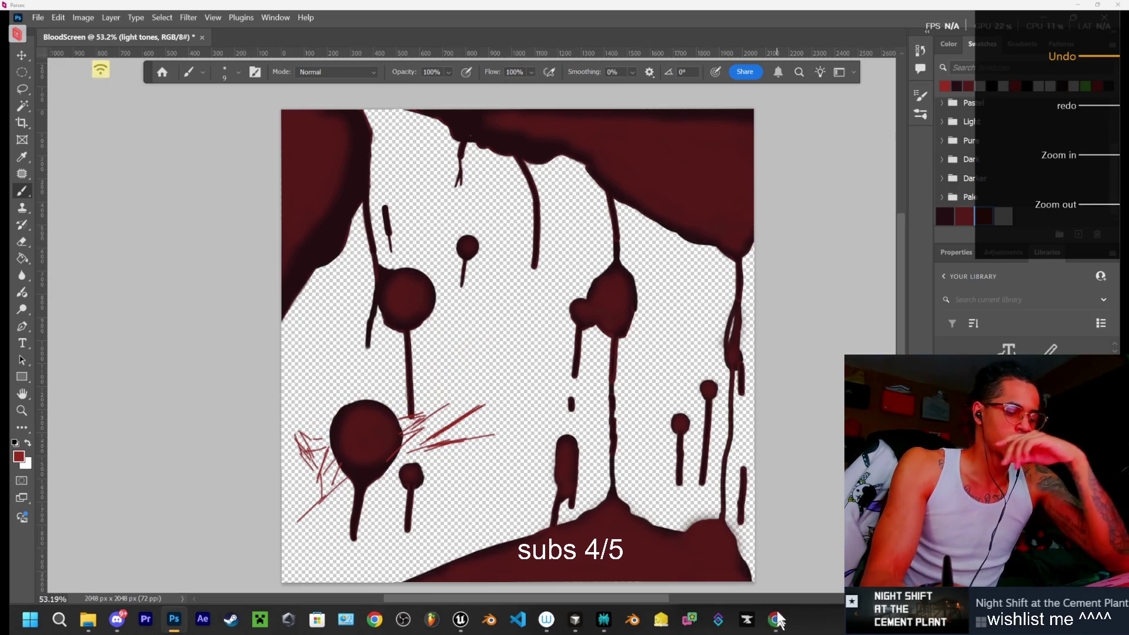
key("ctrl+z")
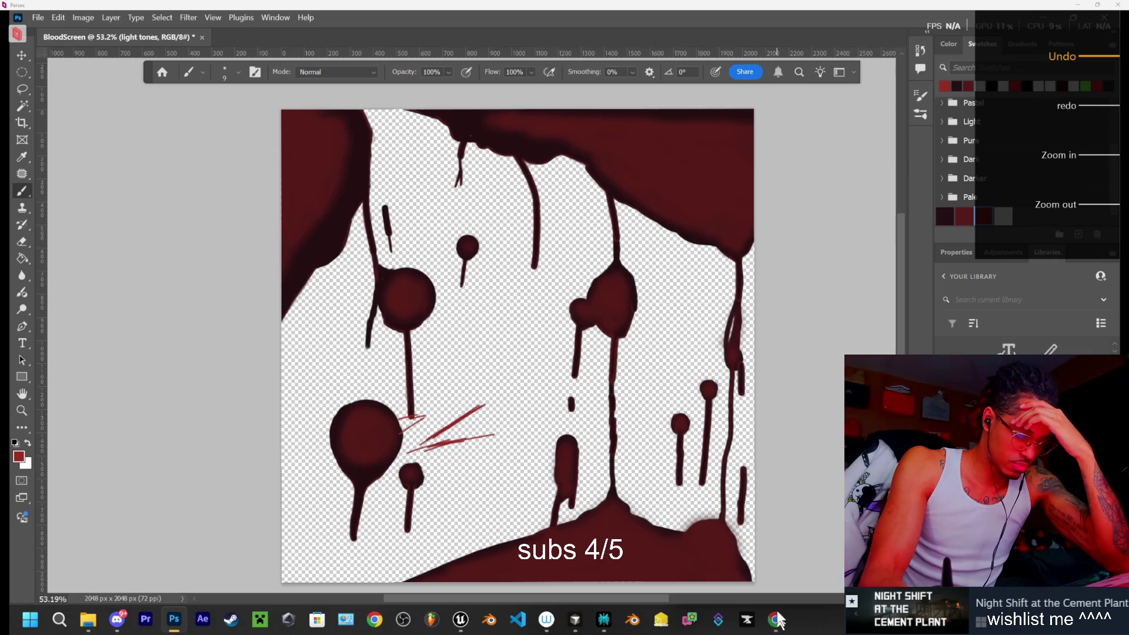
key("ctrl+z")
key("ctrl+z")
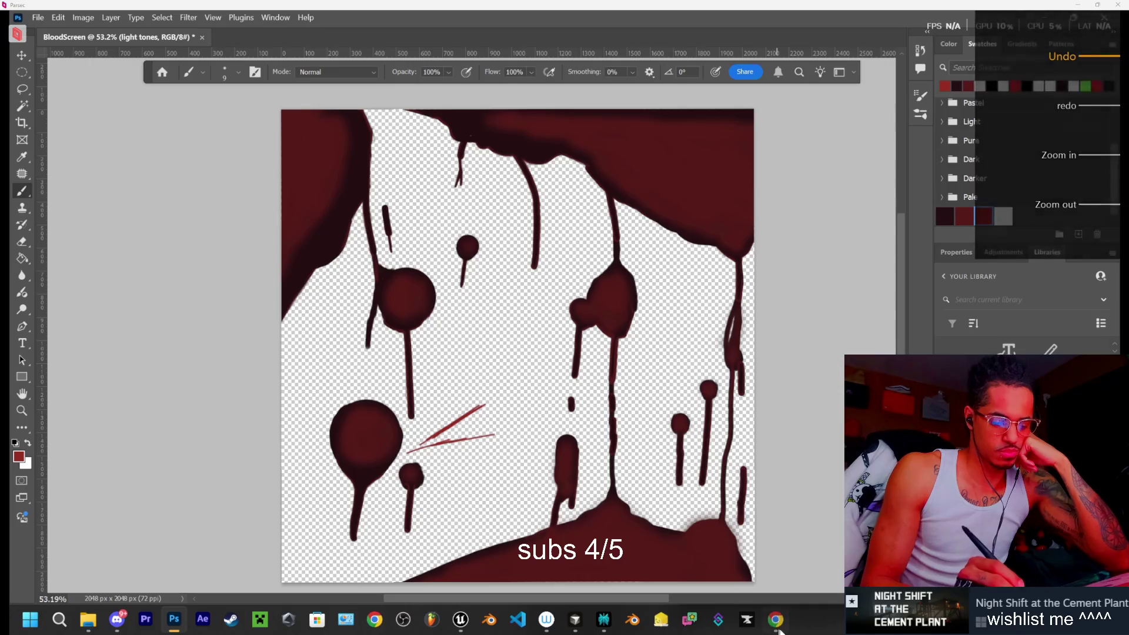
left_click(778, 630)
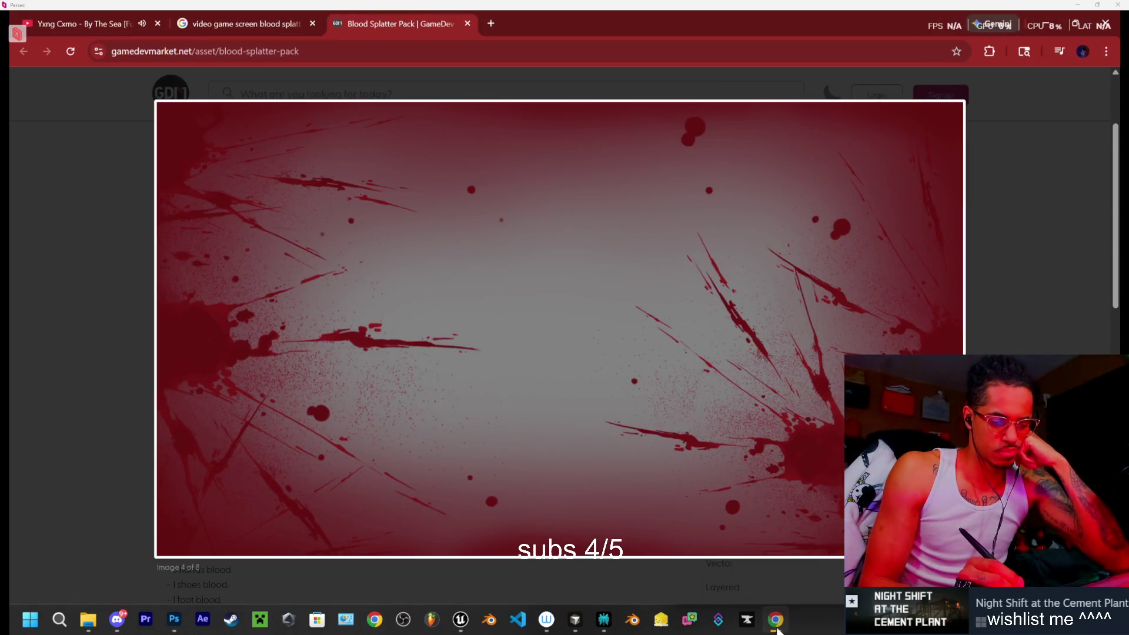
left_click(777, 623)
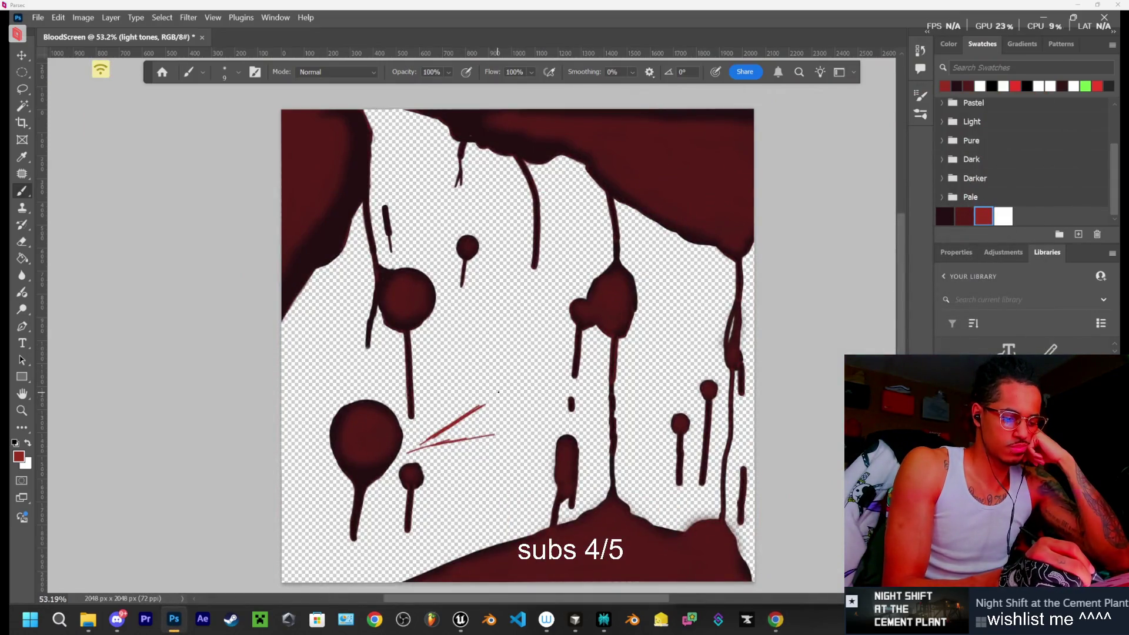
Paint two more thin red slashes fanning up-right, then begin a jagged red outline
left_click_drag(510, 387, 459, 420)
left_click_drag(526, 365, 507, 380)
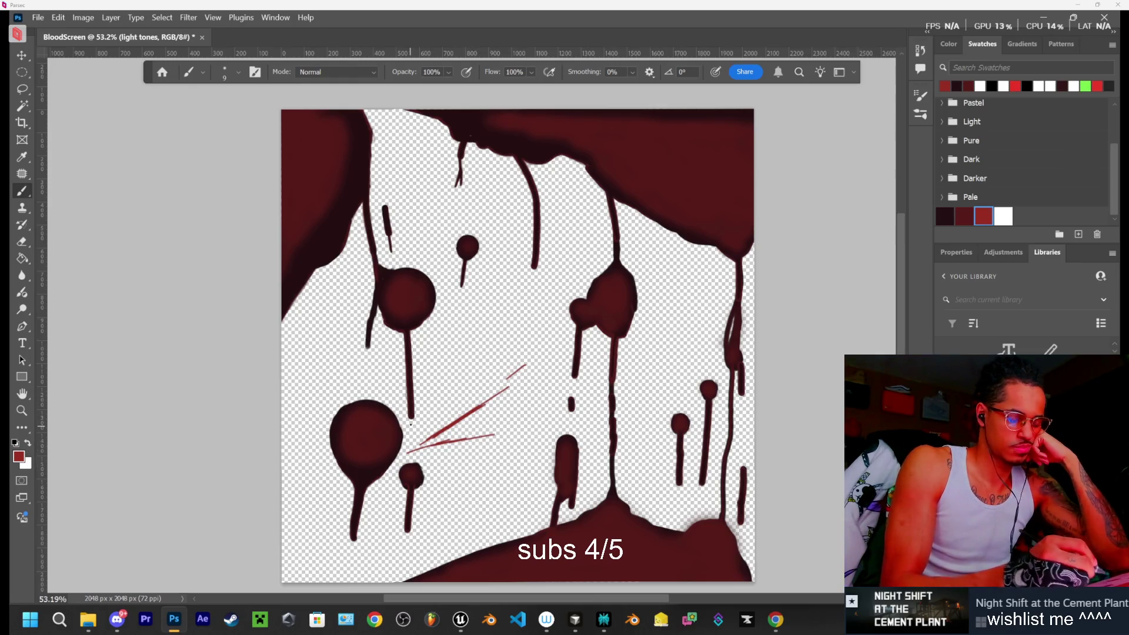
left_click(775, 621)
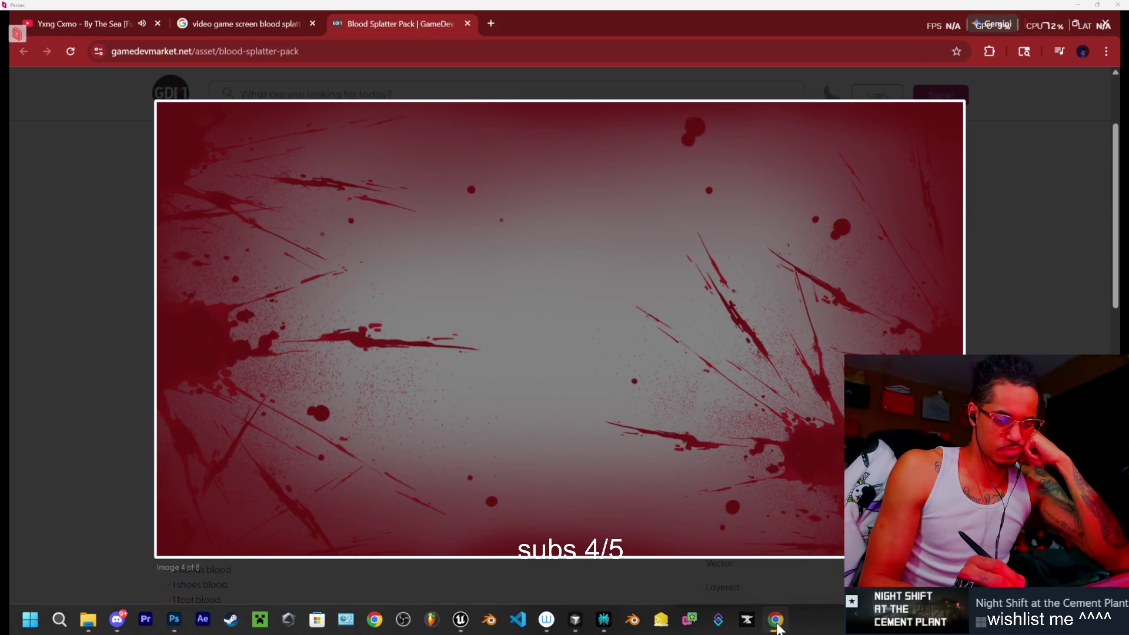
left_click(777, 620)
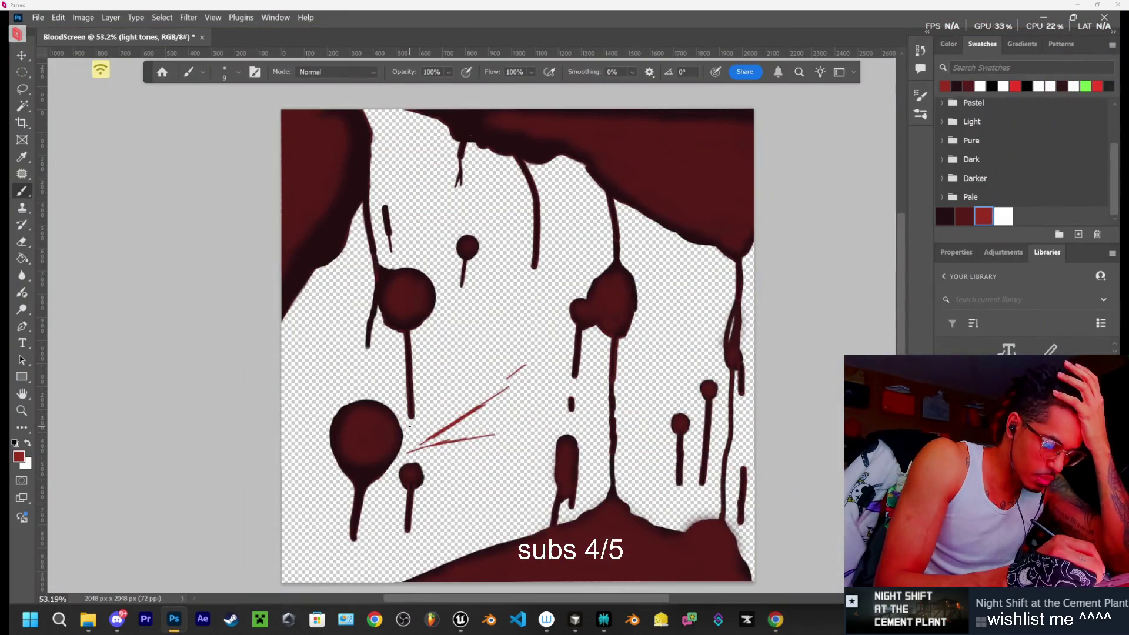
mouse_move(410, 425)
left_mouse_down()
mouse_move(391, 399)
mouse_move(357, 401)
mouse_move(329, 421)
left_mouse_up()
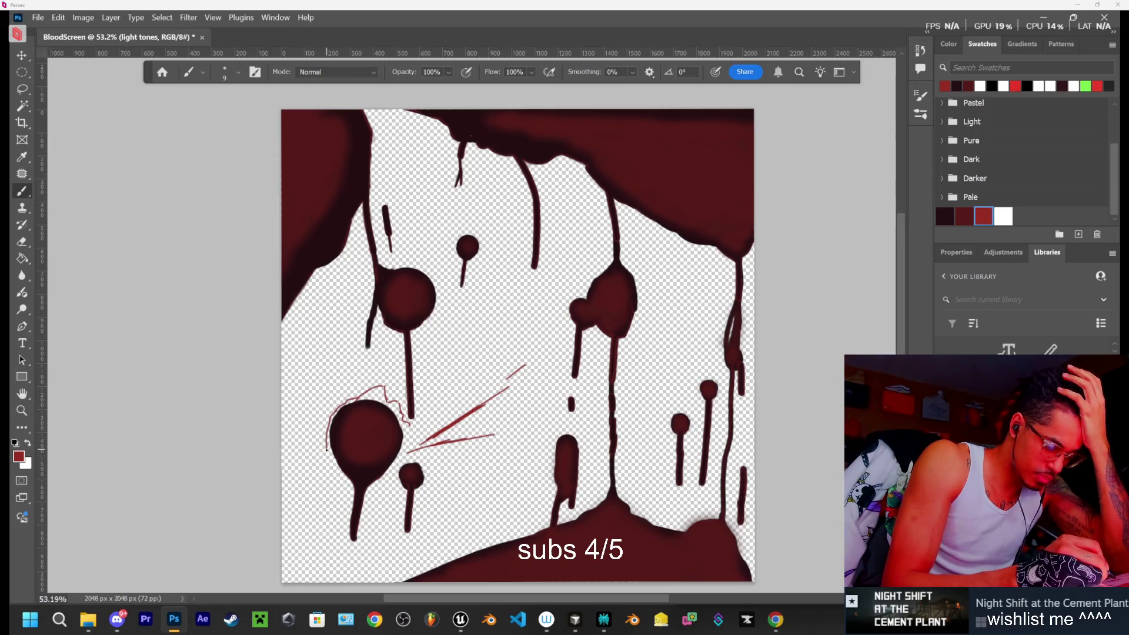
Trace red outline marks along the blob's lower-left edge, then pick dark red on blood base
left_click_drag(332, 501, 339, 473)
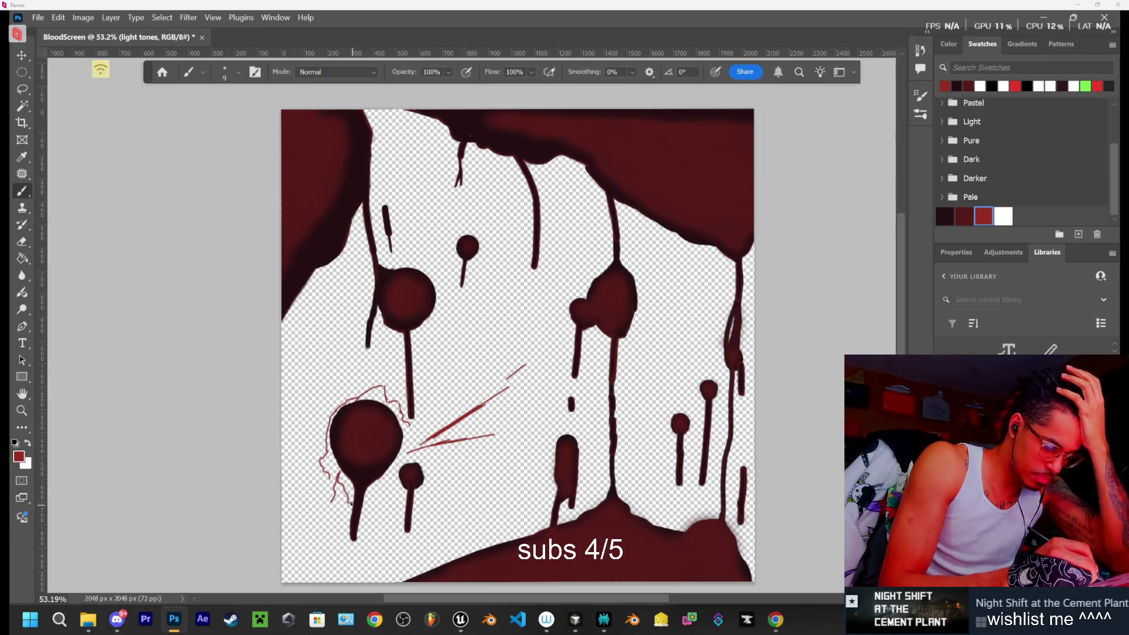
left_click_drag(348, 489, 358, 493)
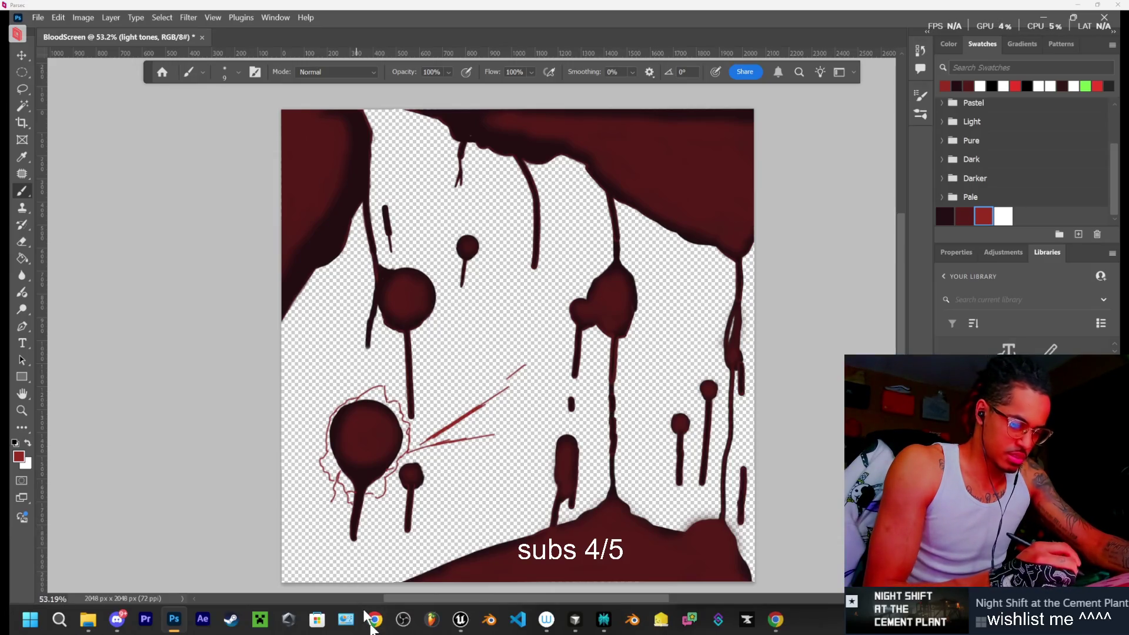
left_click(945, 216)
key("alt+[")
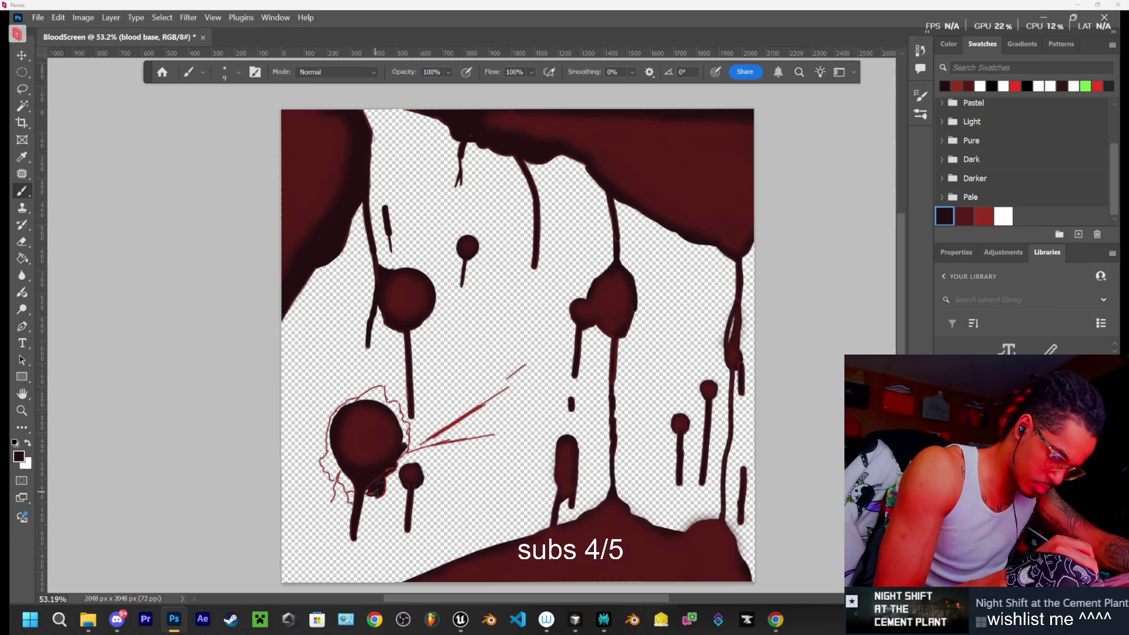
Fill the blob's left, top and right edges with dark red out to the outline, then pick bright red
scroll(728, 493, "up", 1)
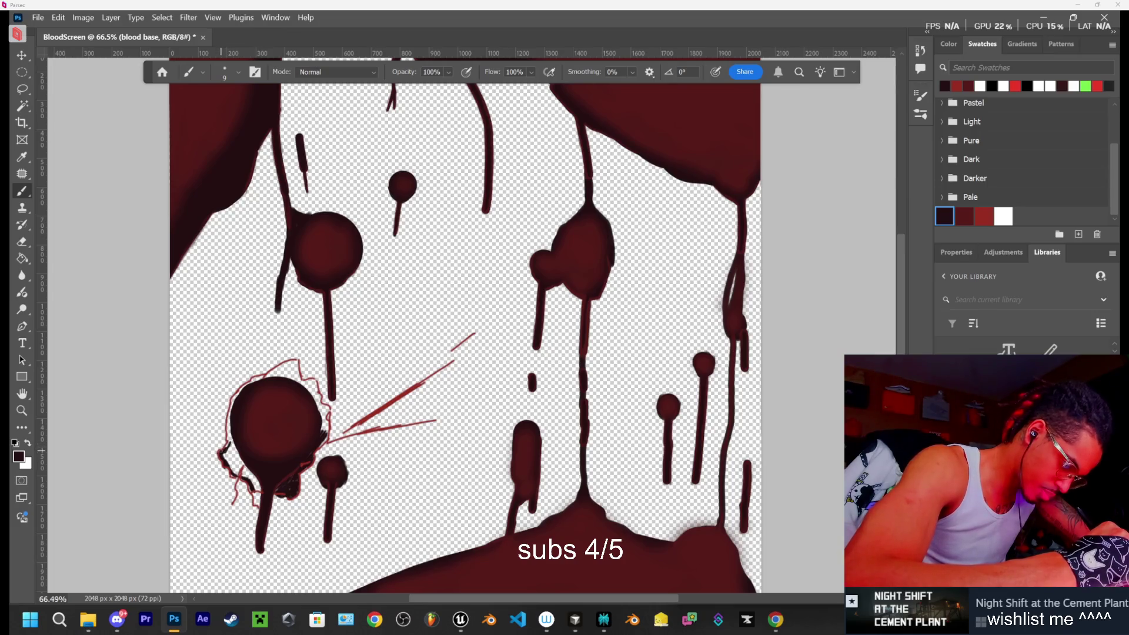
left_click_drag(233, 440, 257, 475)
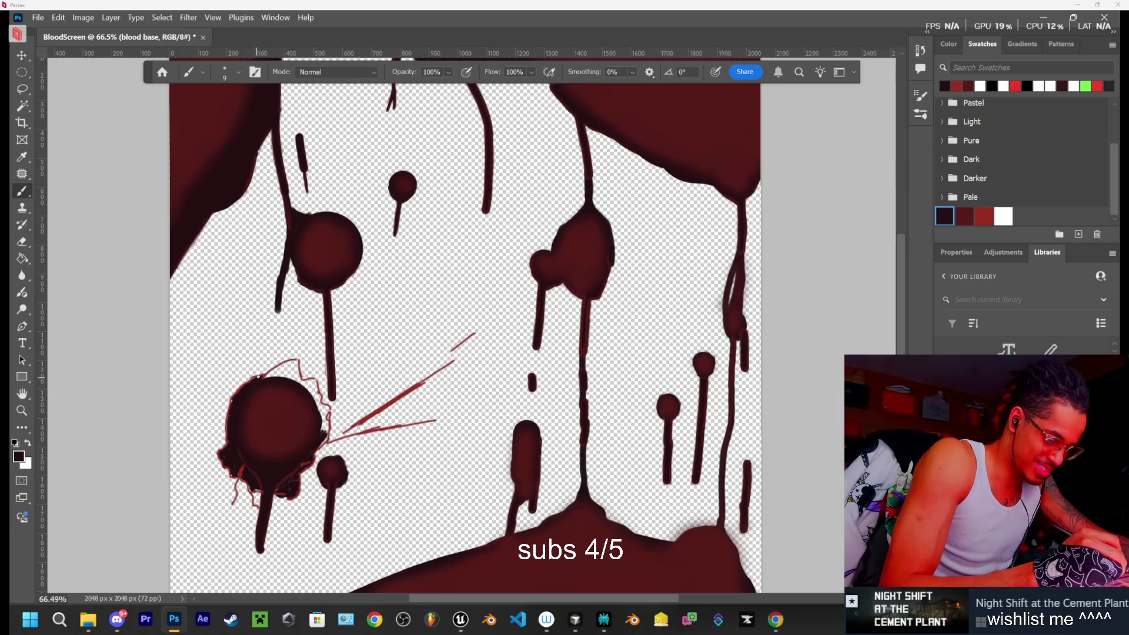
left_click_drag(266, 377, 289, 367)
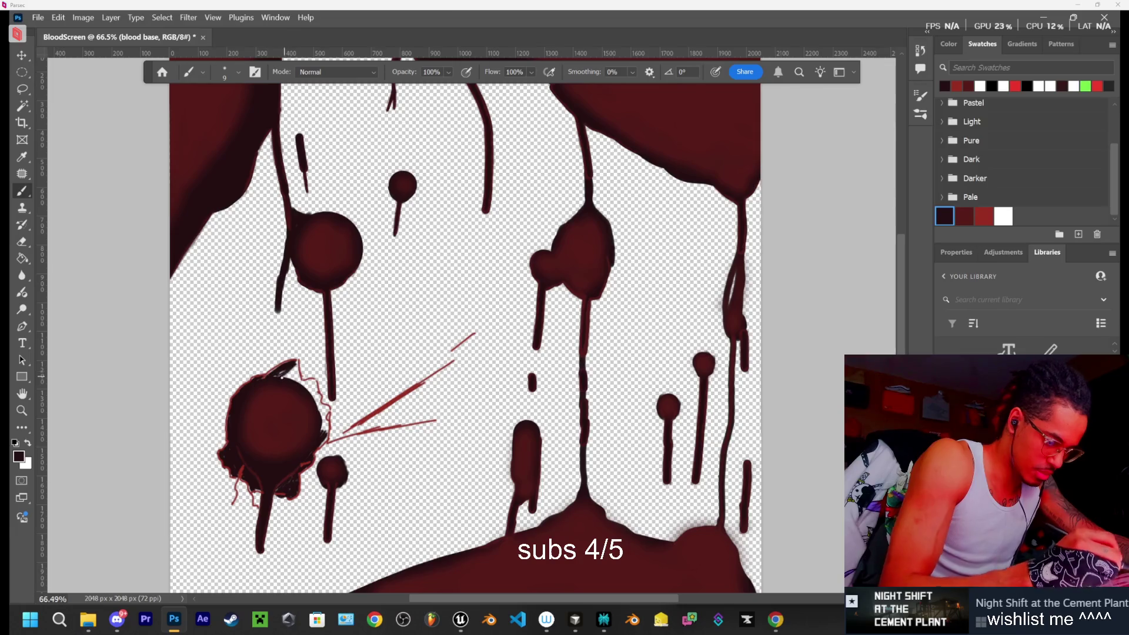
mouse_move(294, 363)
left_mouse_down()
mouse_move(301, 384)
mouse_move(293, 372)
left_mouse_up()
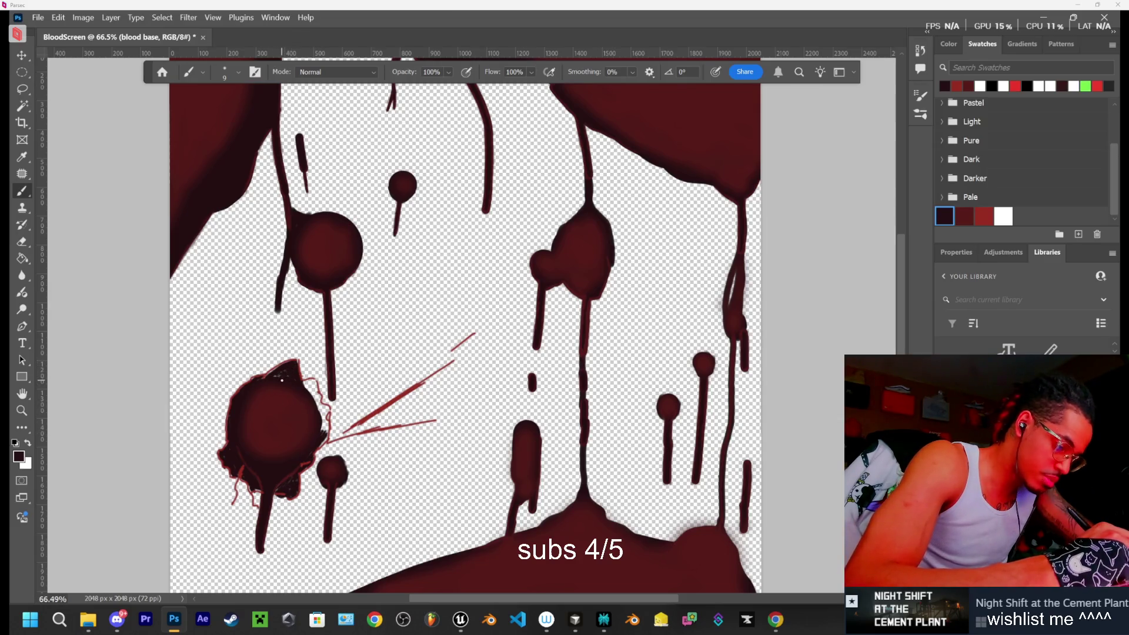
left_click_drag(305, 383, 311, 386)
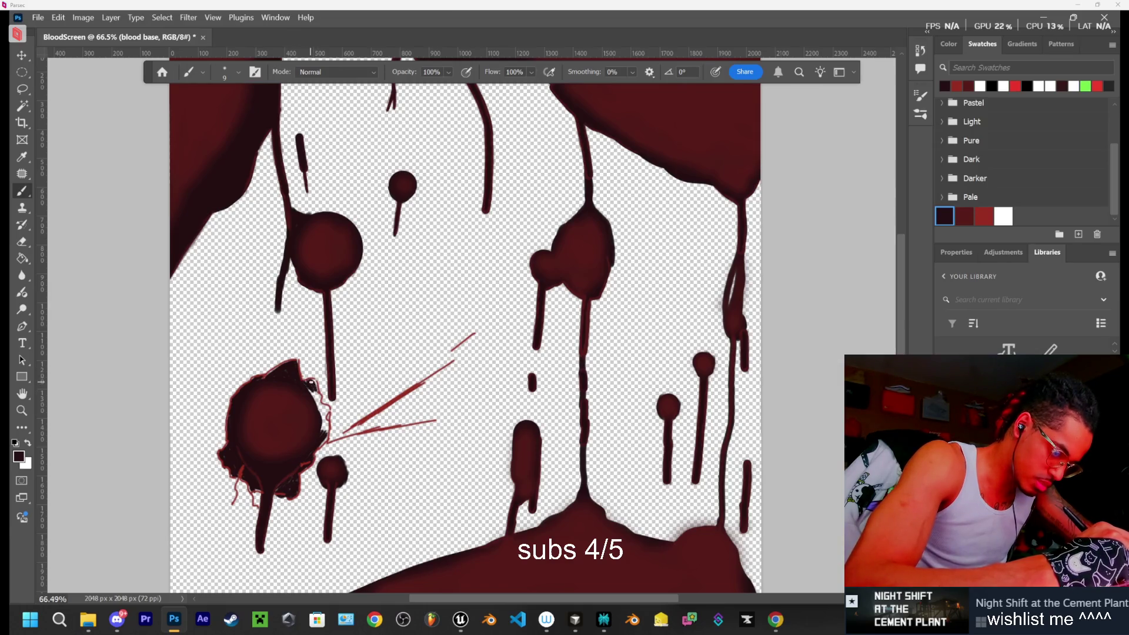
left_click_drag(312, 391, 324, 433)
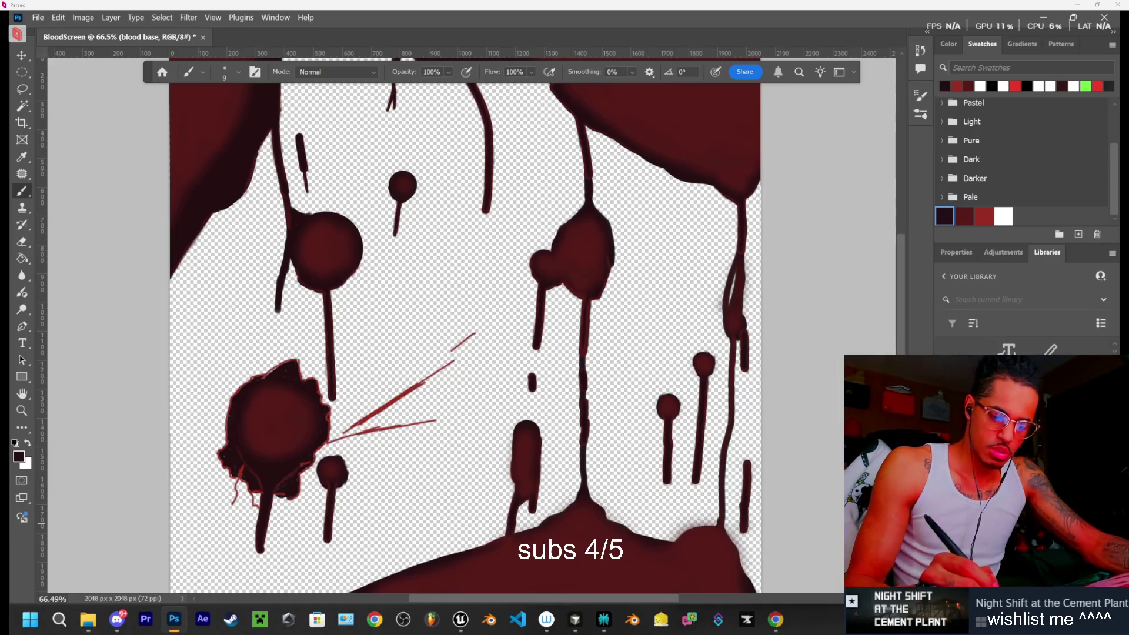
left_click(990, 211)
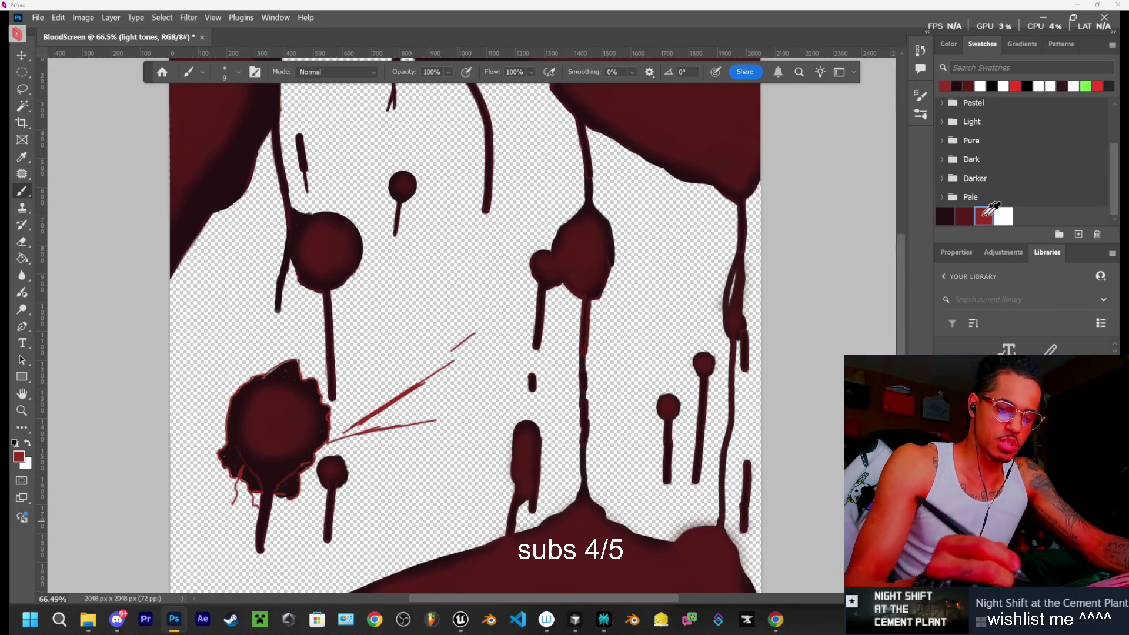
left_click(788, 619)
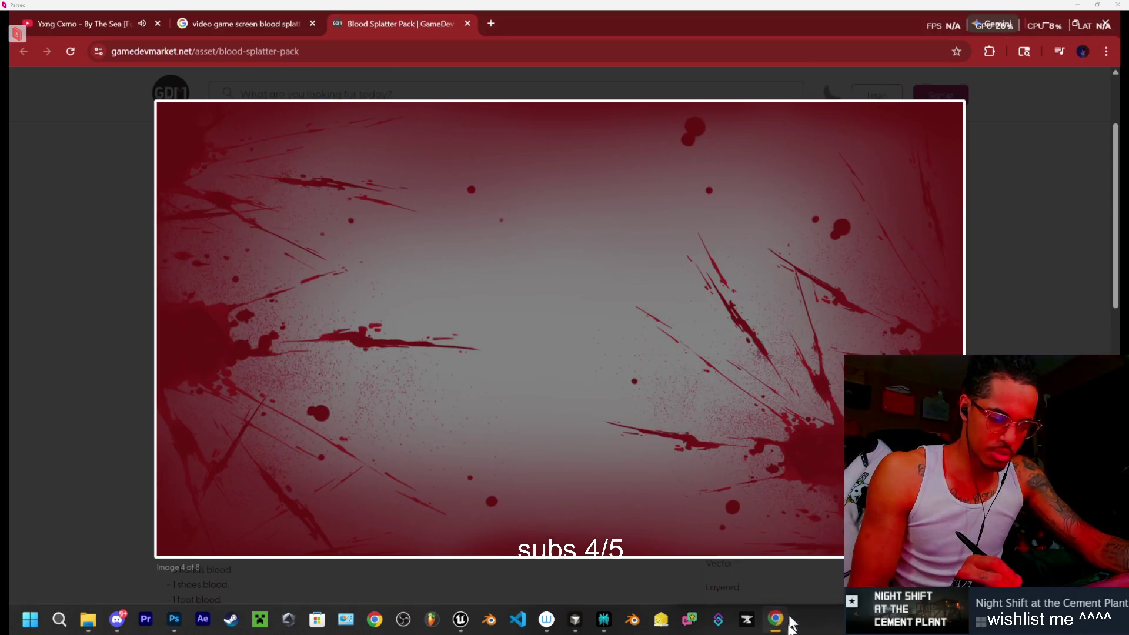
right_click(786, 478)
mouse_move(775, 620)
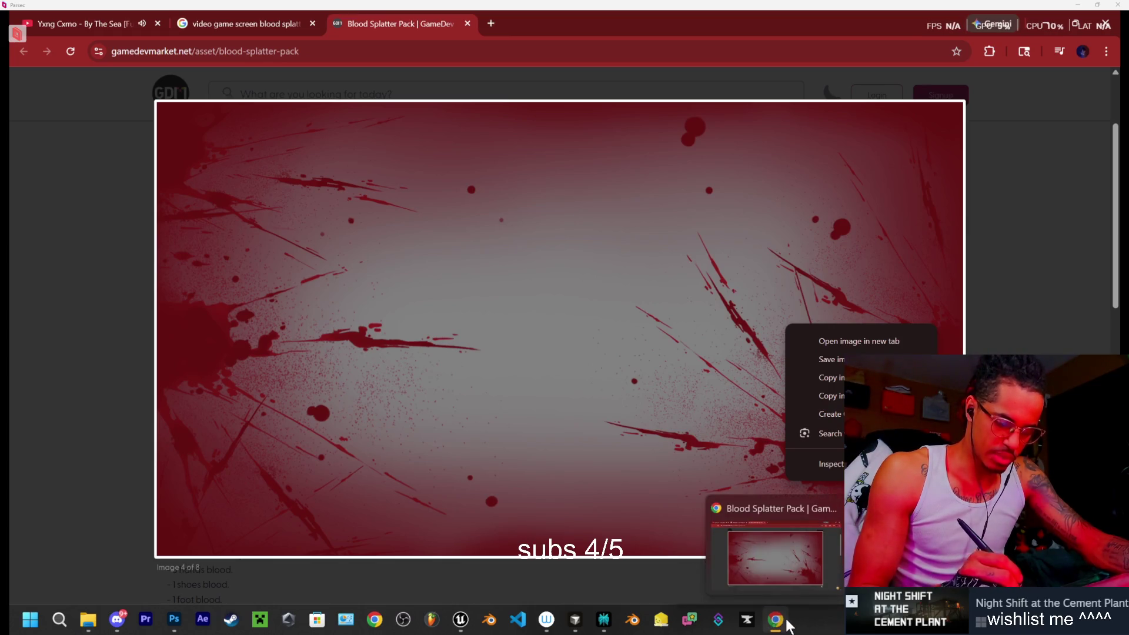
left_click(988, 217)
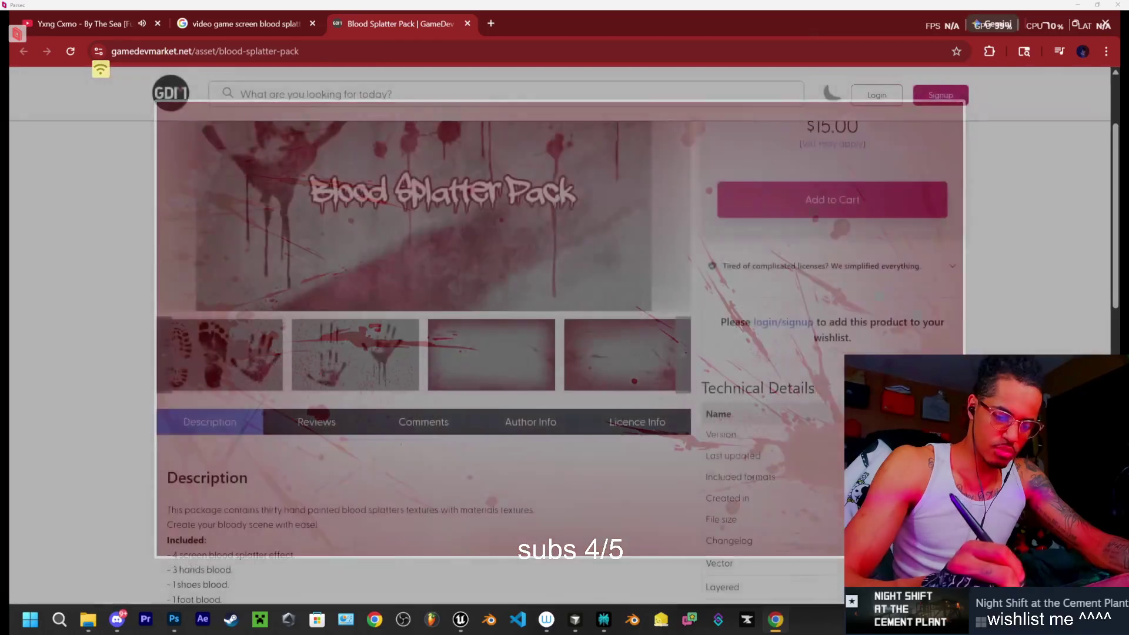
left_click(622, 369)
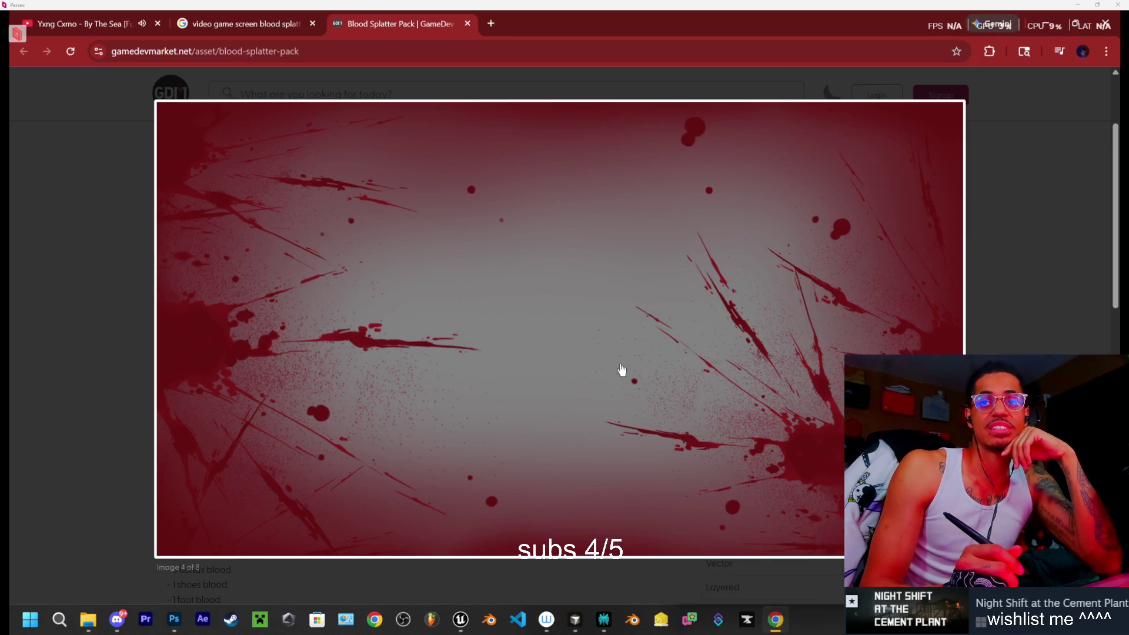
left_click(1049, 19)
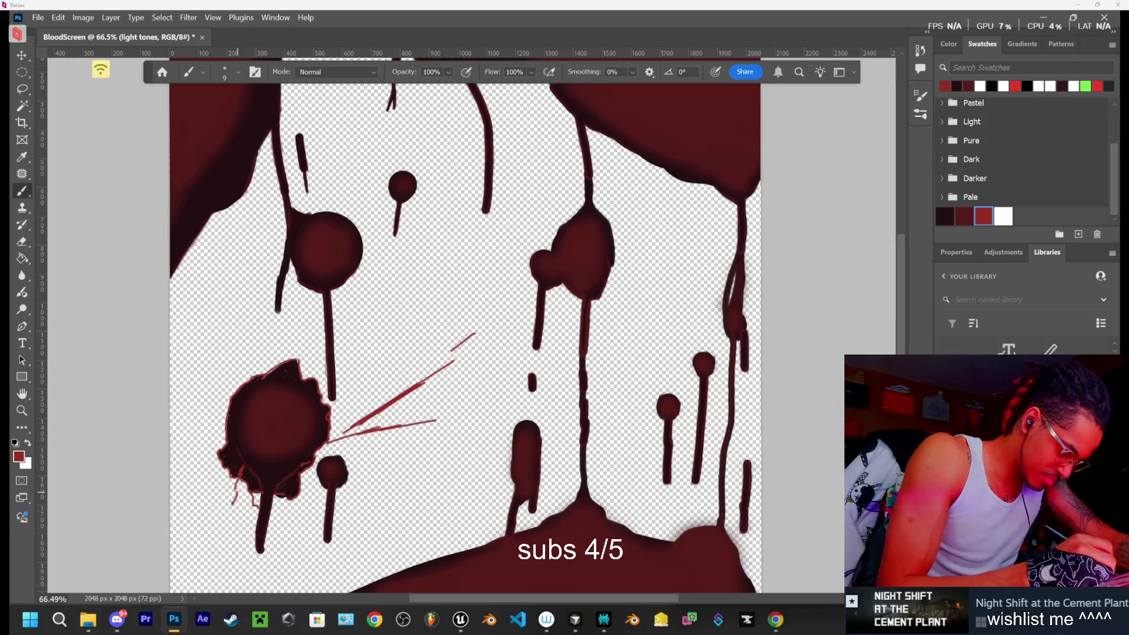
Play another track from the music playlist tab in the browser
left_click(776, 624)
key("ctrl+1")
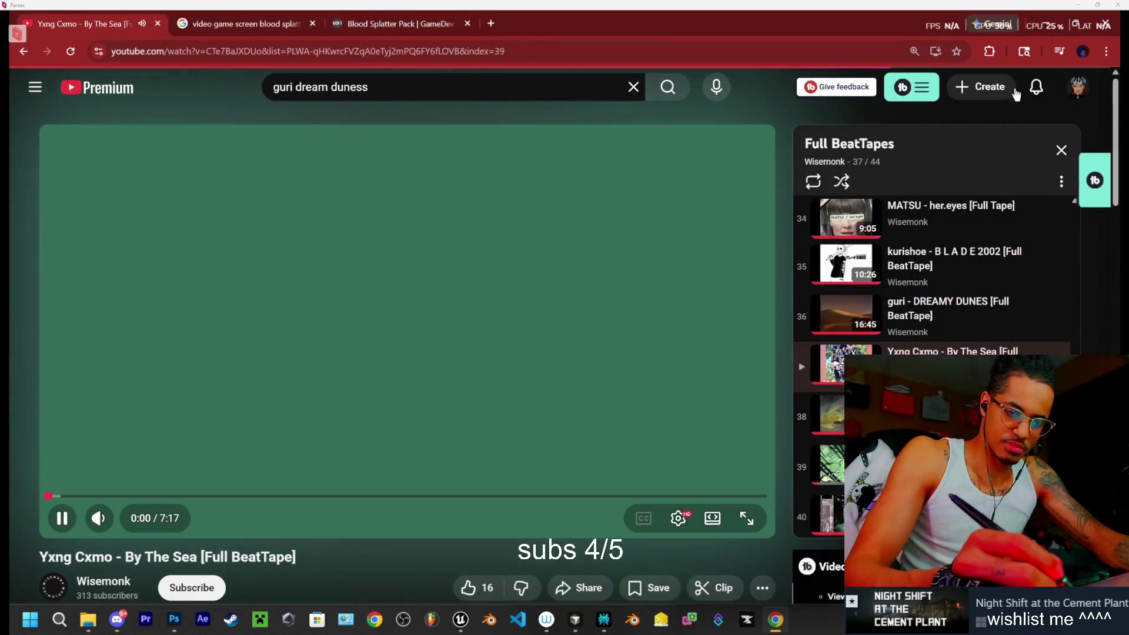
left_click(391, 23)
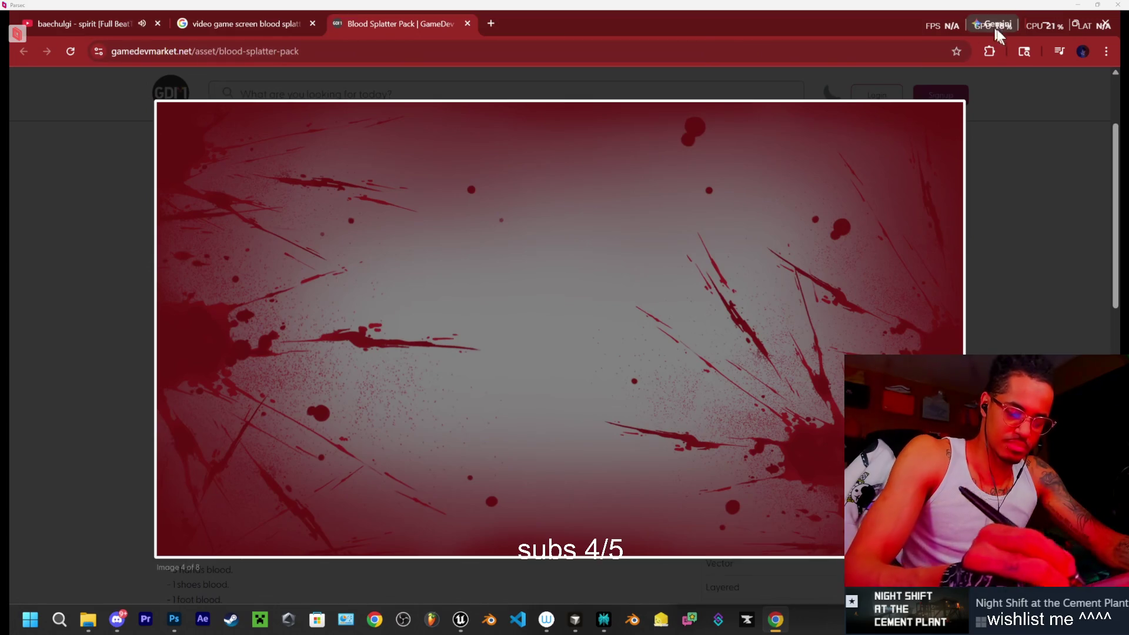
mouse_move(175, 619)
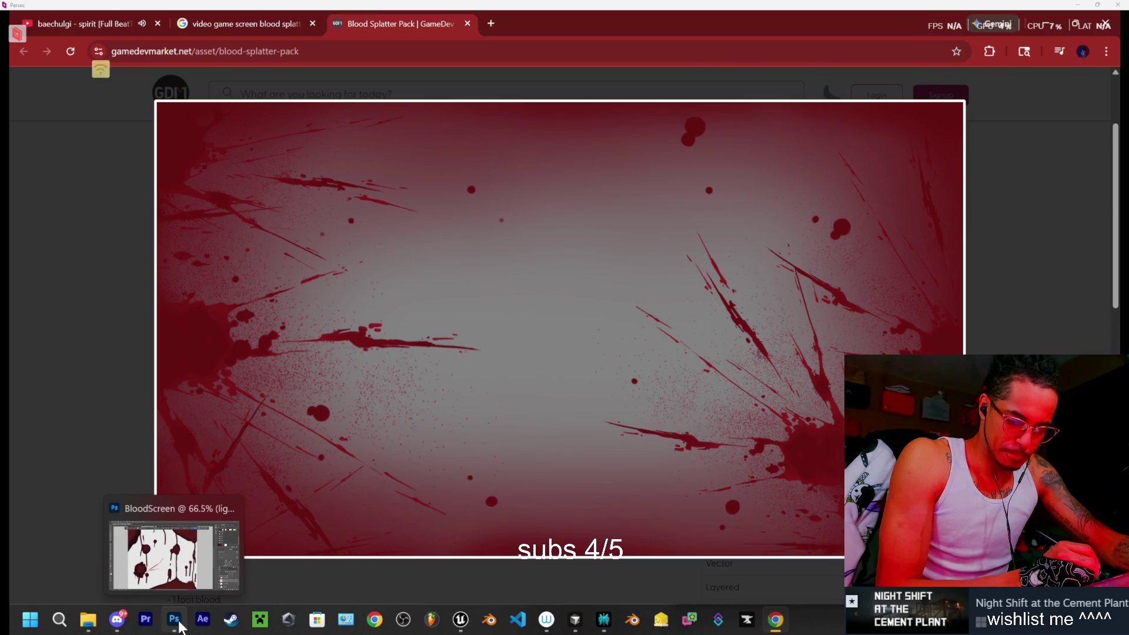
Bring the BloodScreen document forward, recheck the splatter reference, then hide the browser again
left_click(184, 629)
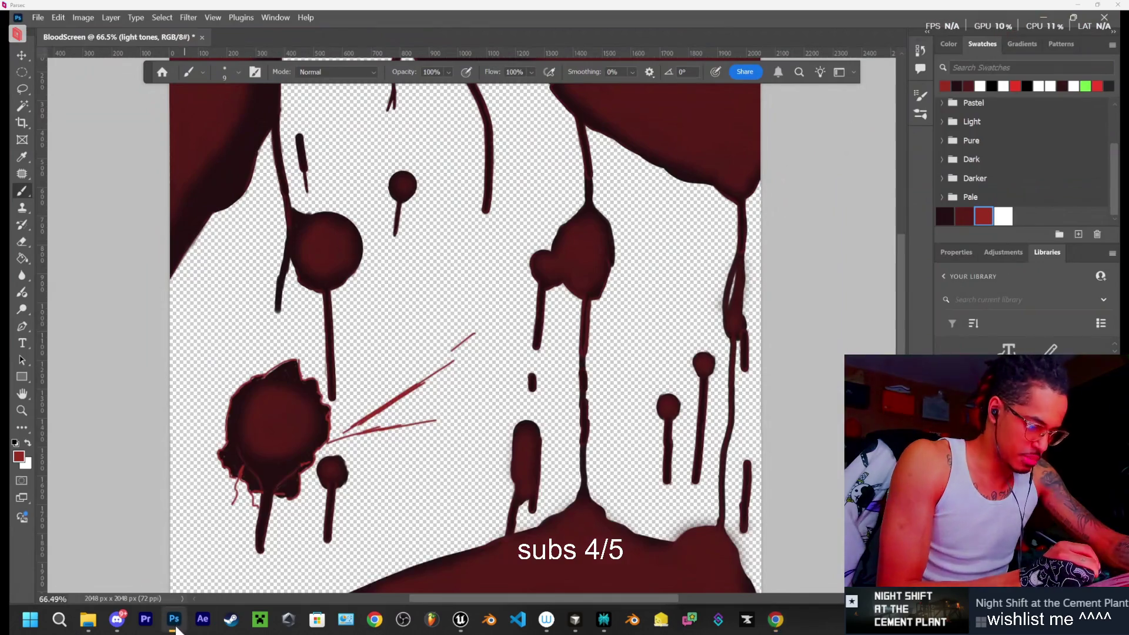
left_click(187, 631)
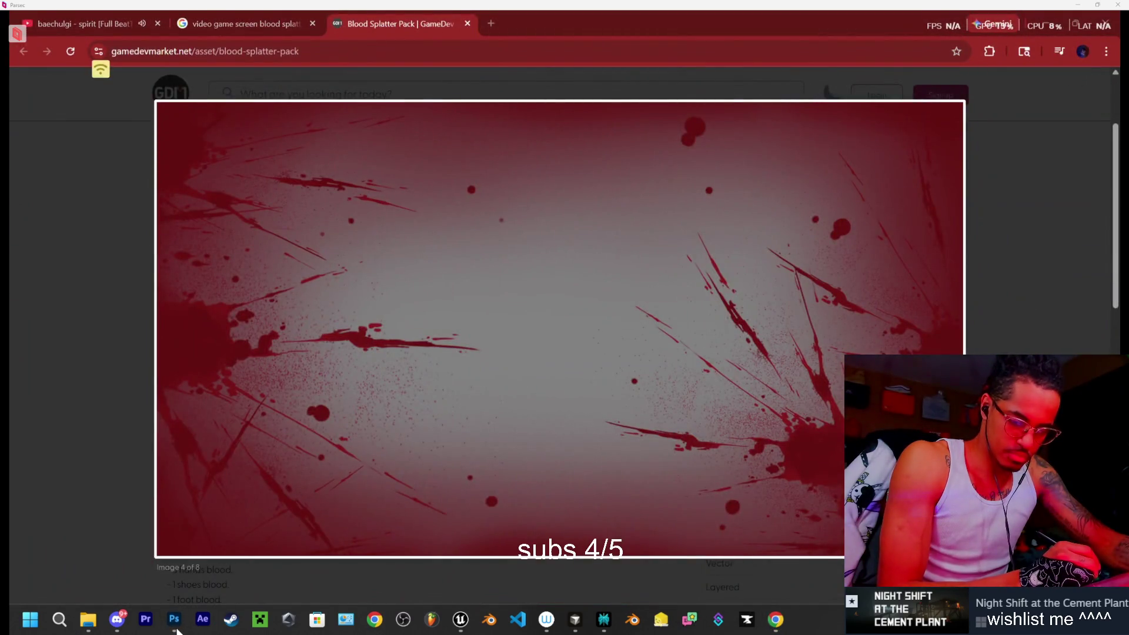
left_click(181, 631)
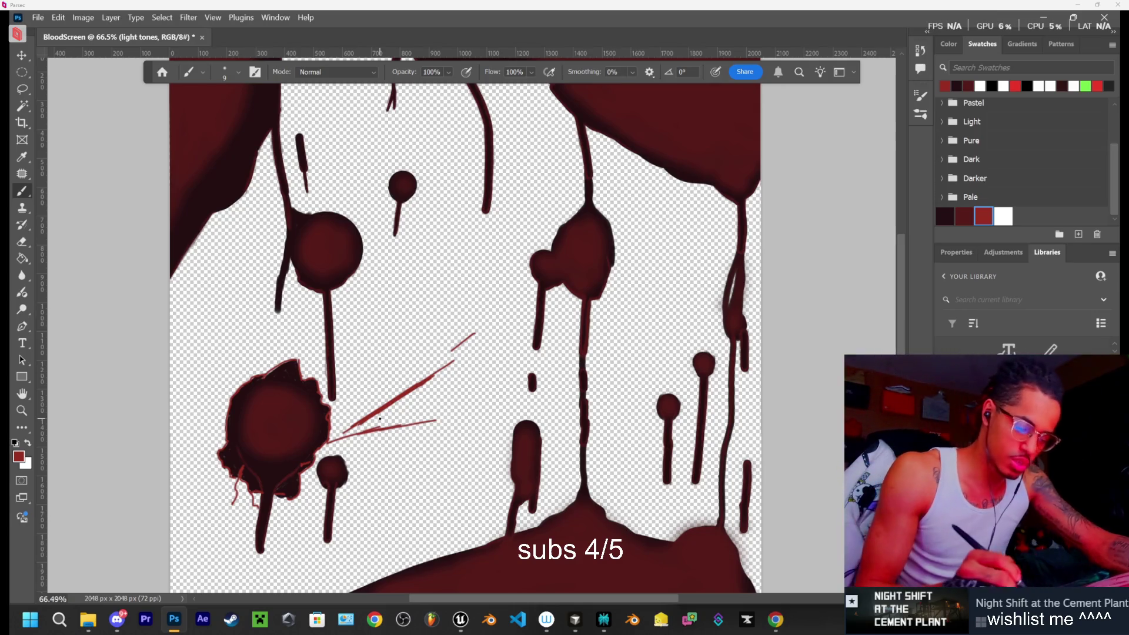
left_click(777, 624)
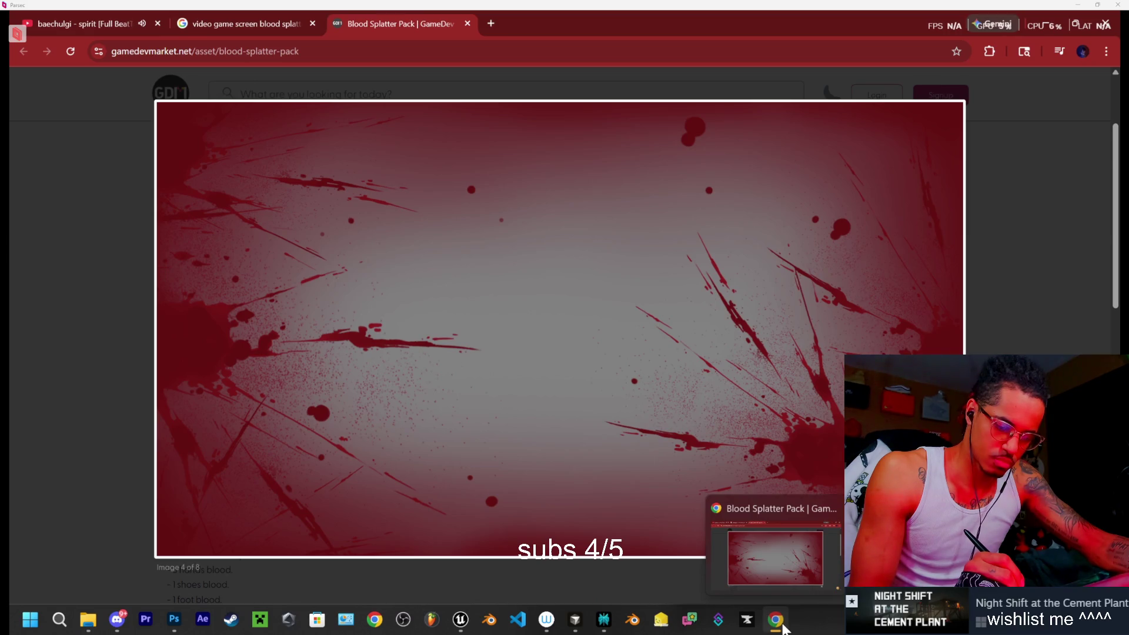
left_click(779, 627)
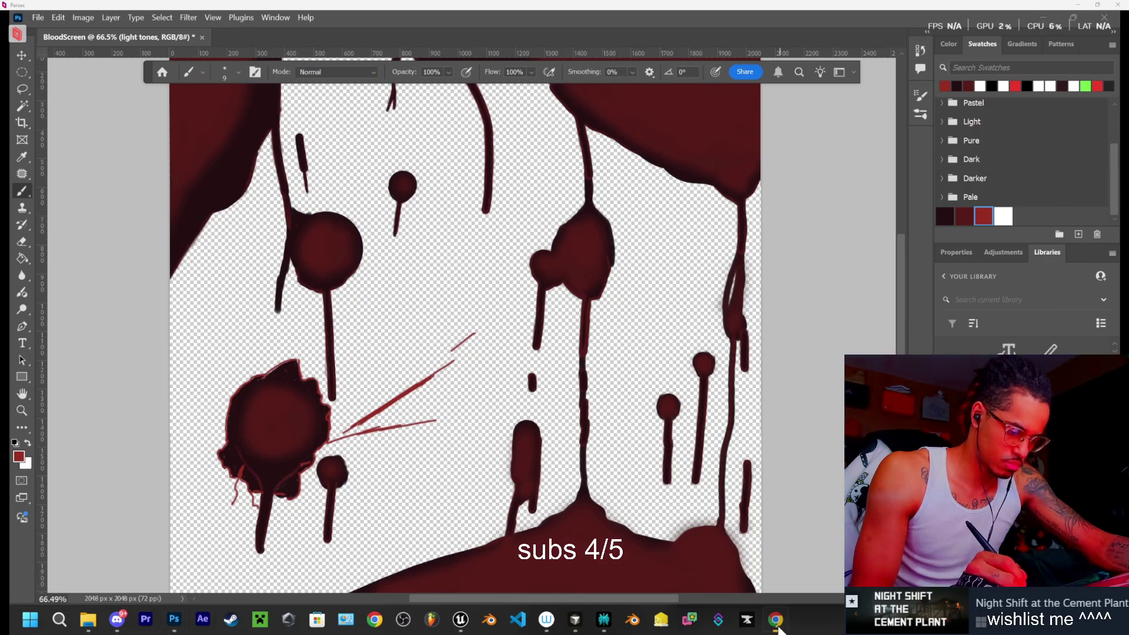
left_click(777, 621)
left_click(776, 622)
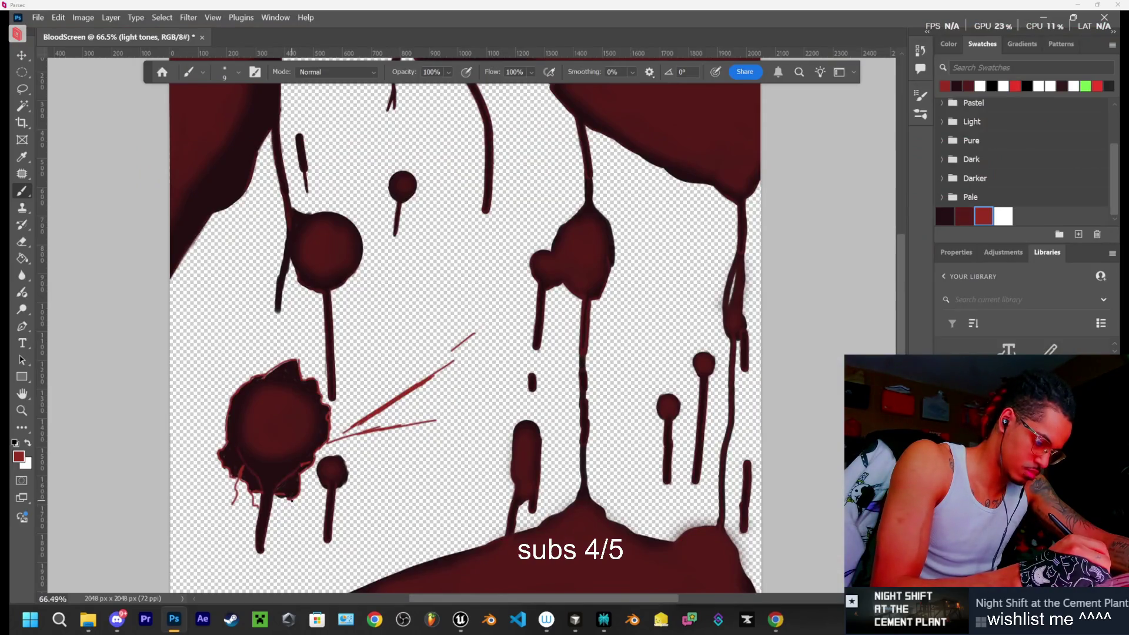
Brush thin bright-red streaks down from the large splat and a flick right of the small blob
left_click_drag(292, 506, 304, 536)
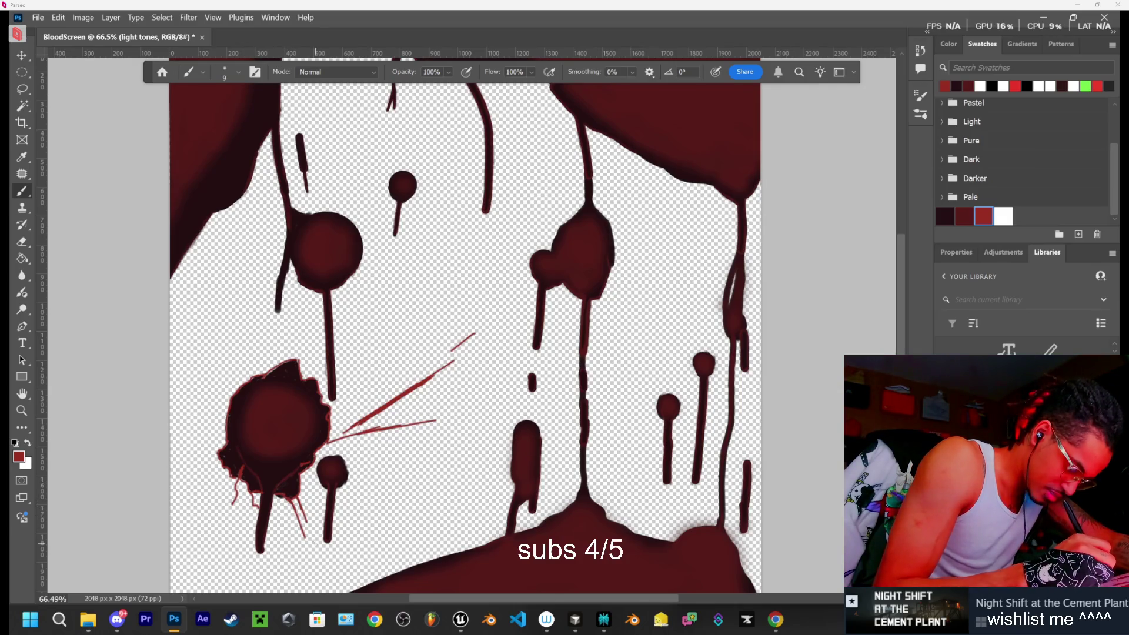
left_click_drag(290, 503, 309, 539)
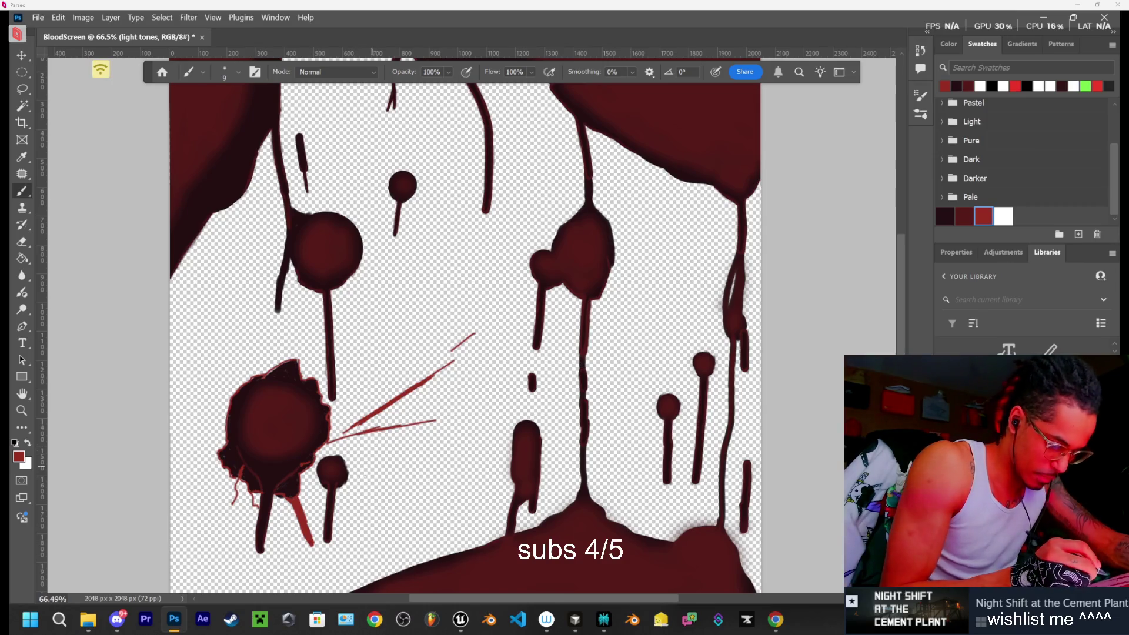
mouse_move(347, 459)
left_mouse_down()
mouse_move(376, 464)
mouse_move(352, 469)
left_mouse_up()
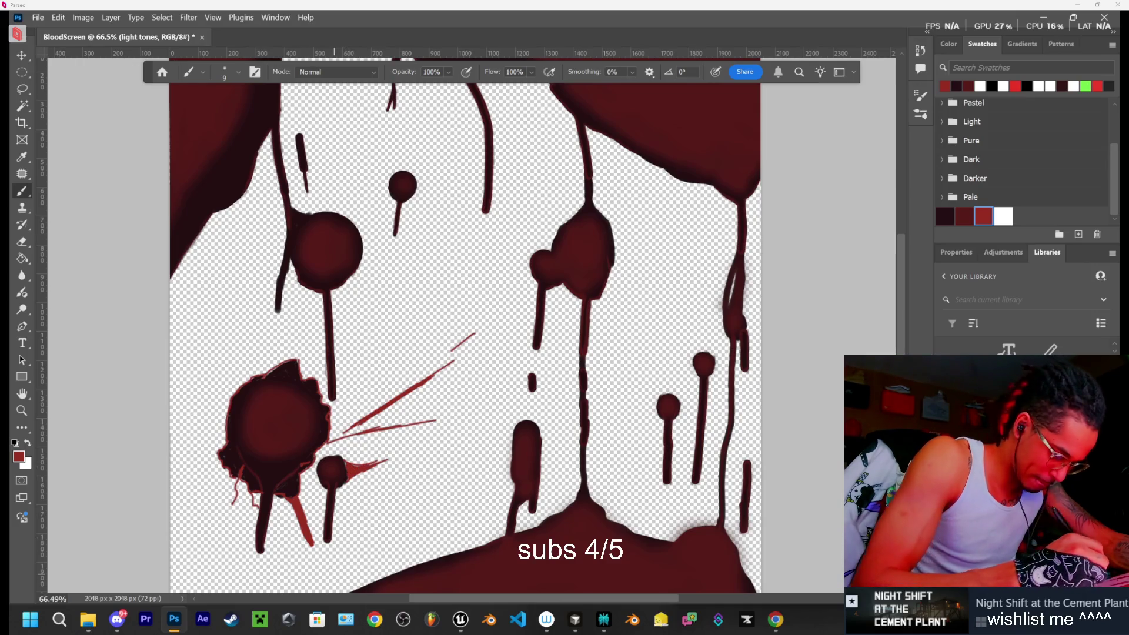
left_click_drag(312, 546, 323, 578)
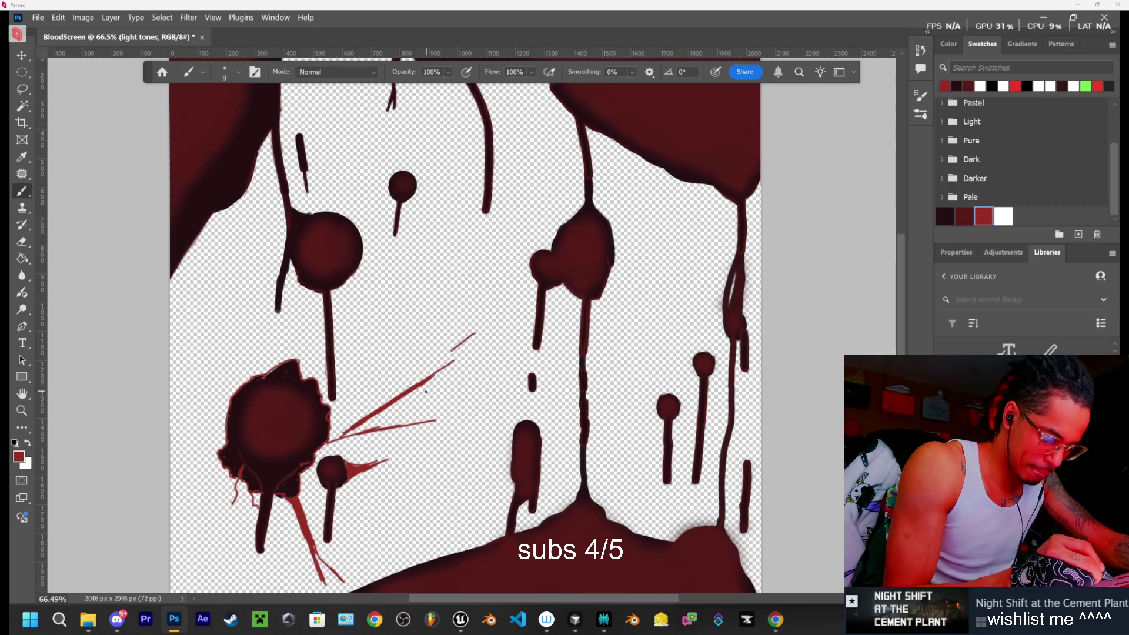
Paint thin red streaks radiating right and up-right from the lower-left splat
left_click_drag(401, 401, 420, 392)
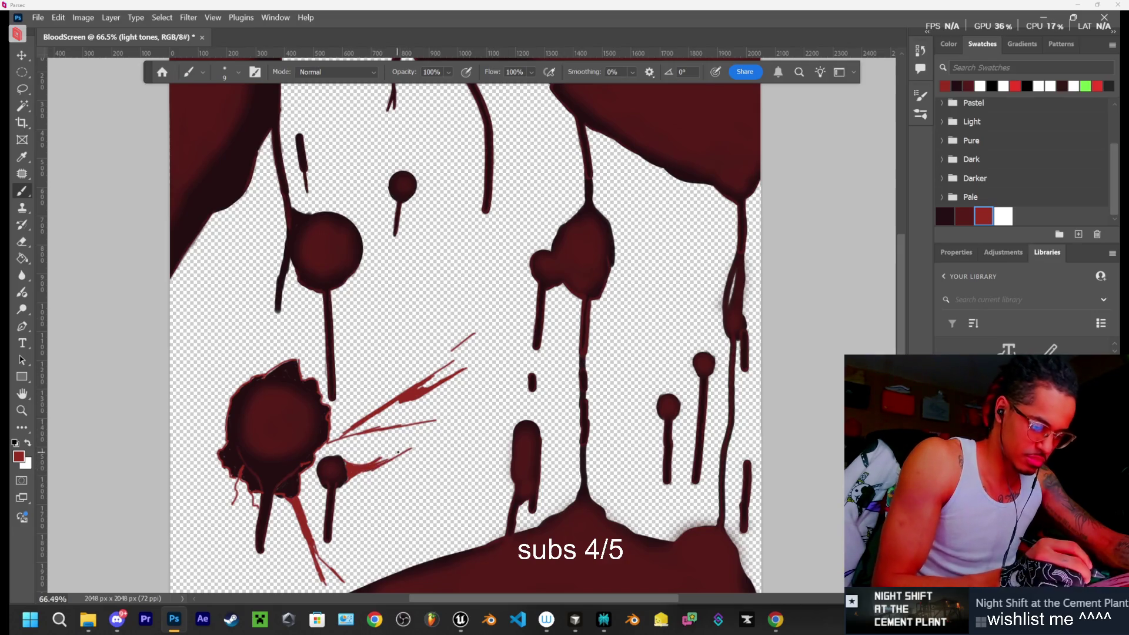
left_click_drag(464, 444, 445, 457)
left_click_drag(411, 477, 459, 483)
left_click_drag(390, 504, 379, 511)
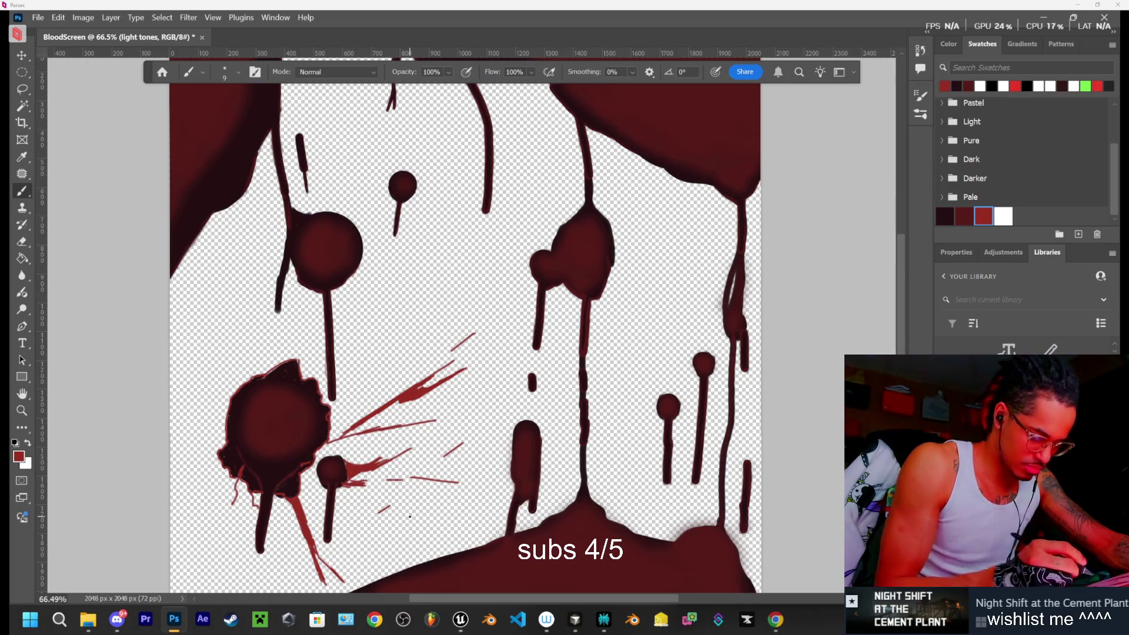
mouse_move(377, 517)
left_mouse_down()
mouse_move(407, 483)
mouse_move(476, 480)
mouse_move(484, 428)
left_mouse_up()
mouse_move(439, 461)
left_mouse_down()
mouse_move(484, 429)
mouse_move(509, 384)
left_mouse_up()
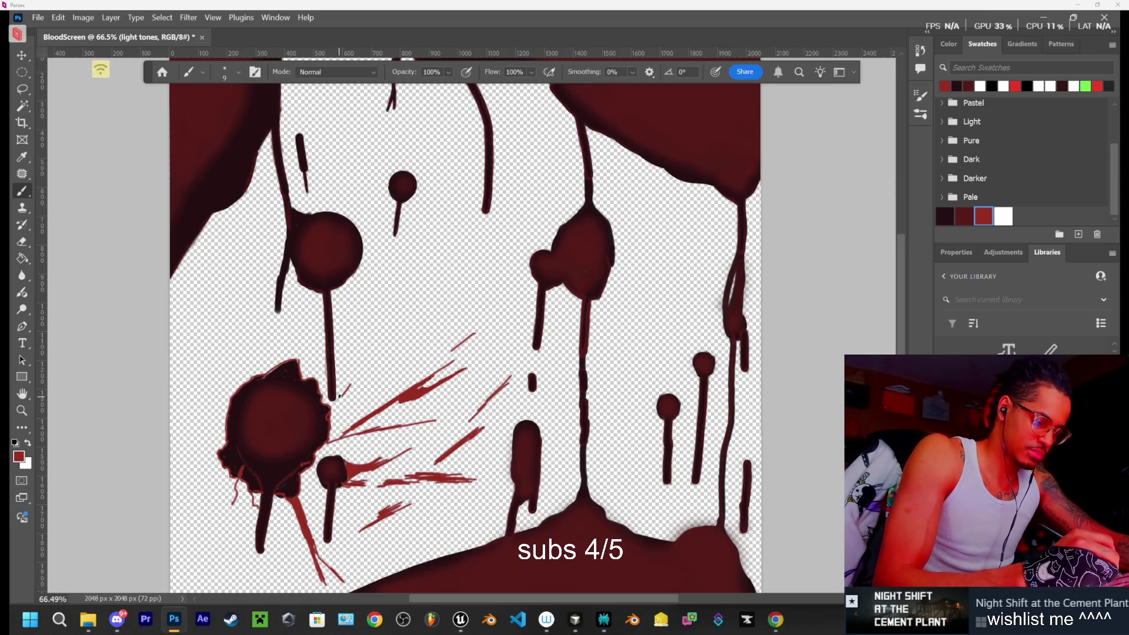
Add thin streaks above the splat, undoing one unwanted long diagonal stroke
left_click_drag(337, 416, 346, 399)
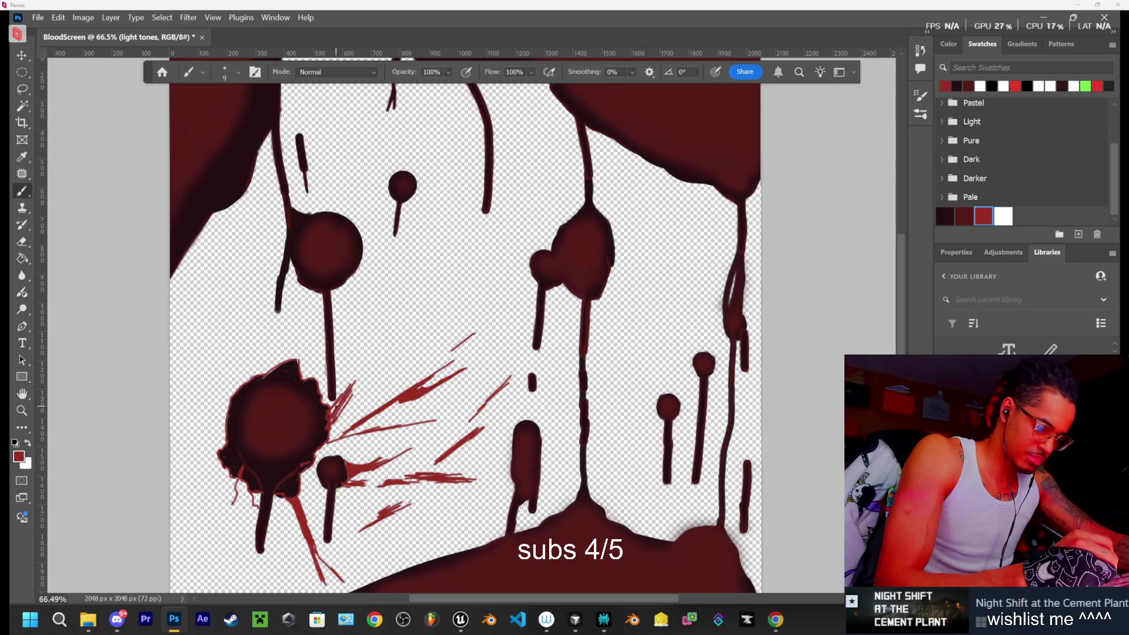
left_click_drag(333, 412, 349, 395)
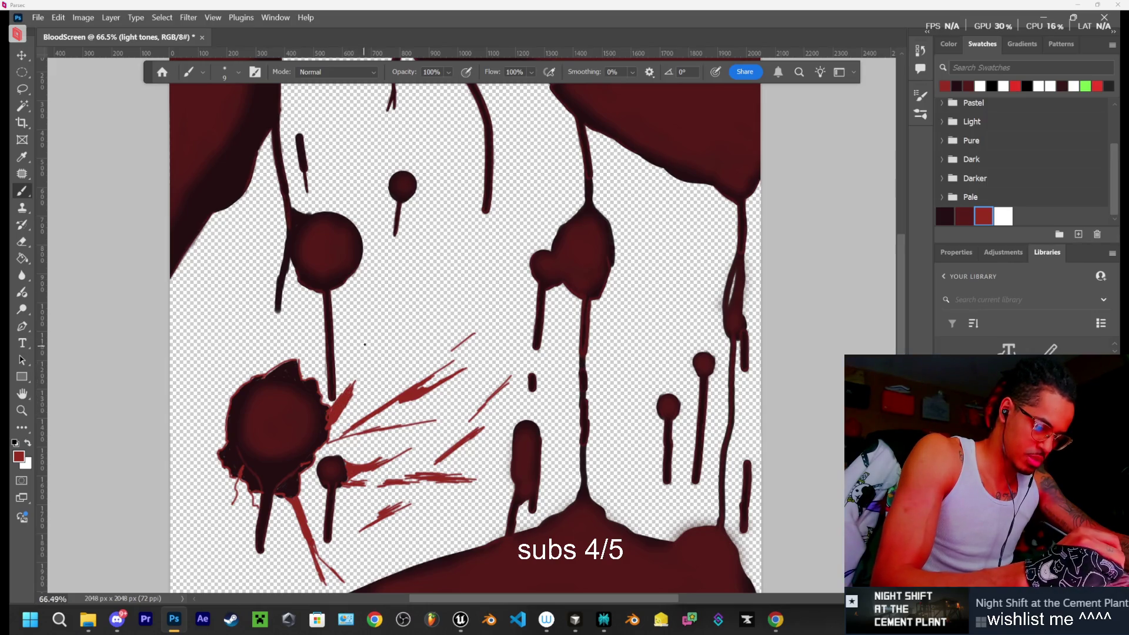
left_click_drag(361, 343, 352, 372)
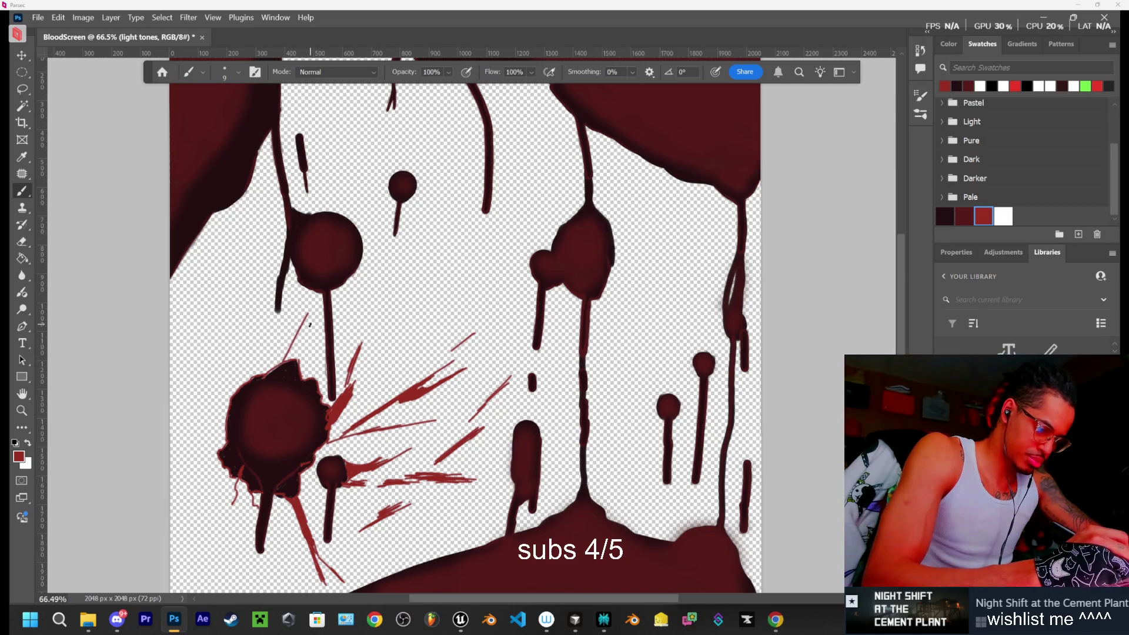
left_click_drag(304, 340, 301, 365)
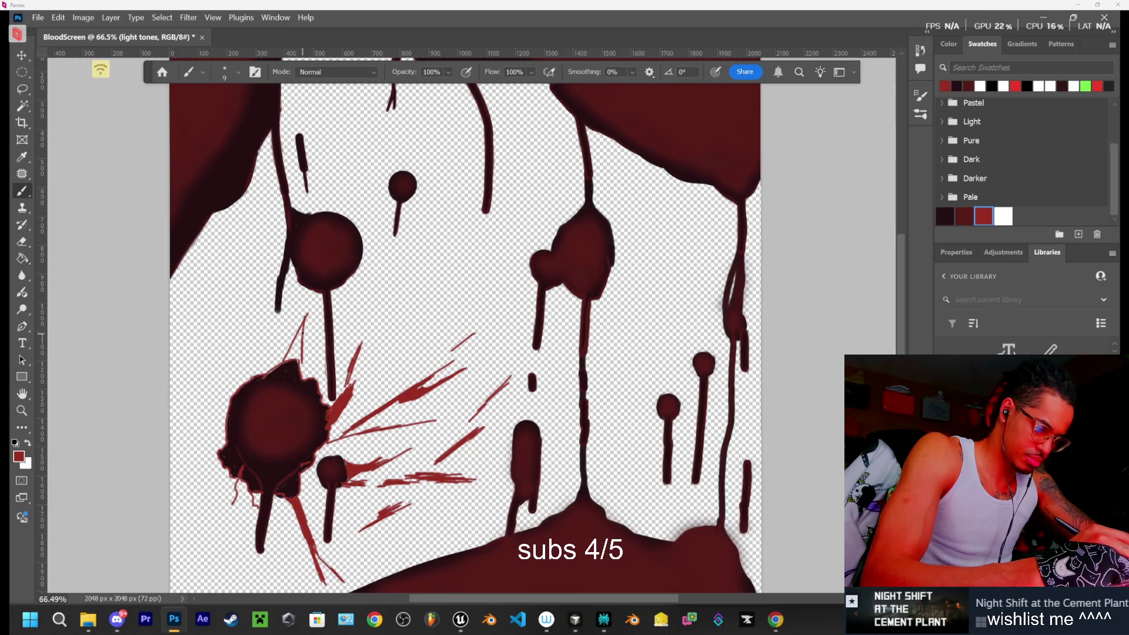
left_click_drag(300, 336, 287, 362)
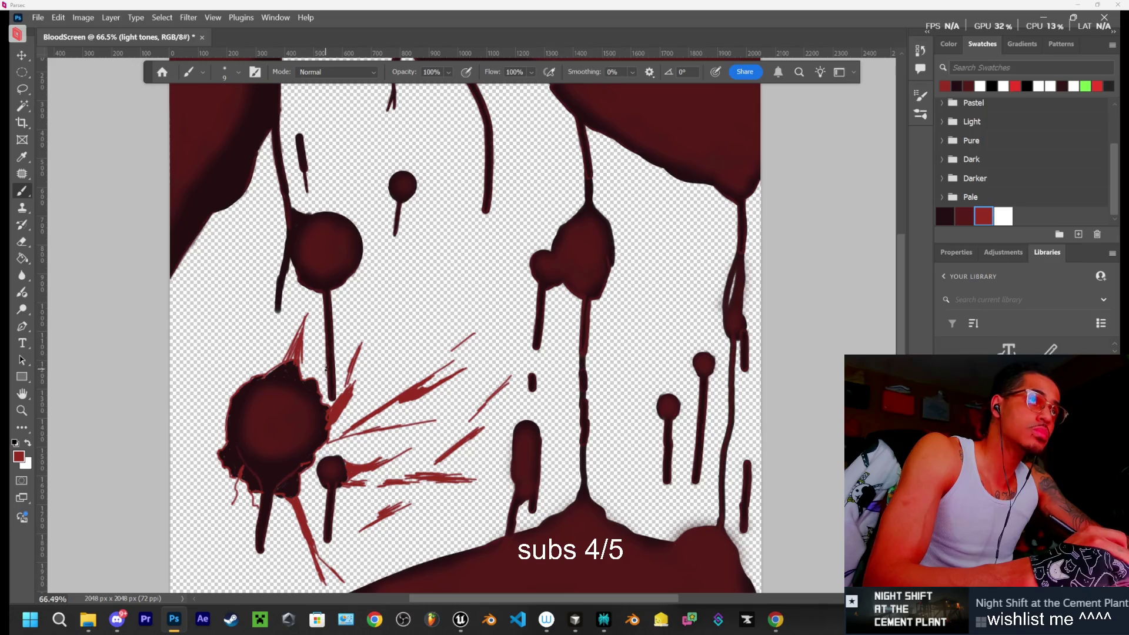
left_click_drag(303, 325, 287, 360)
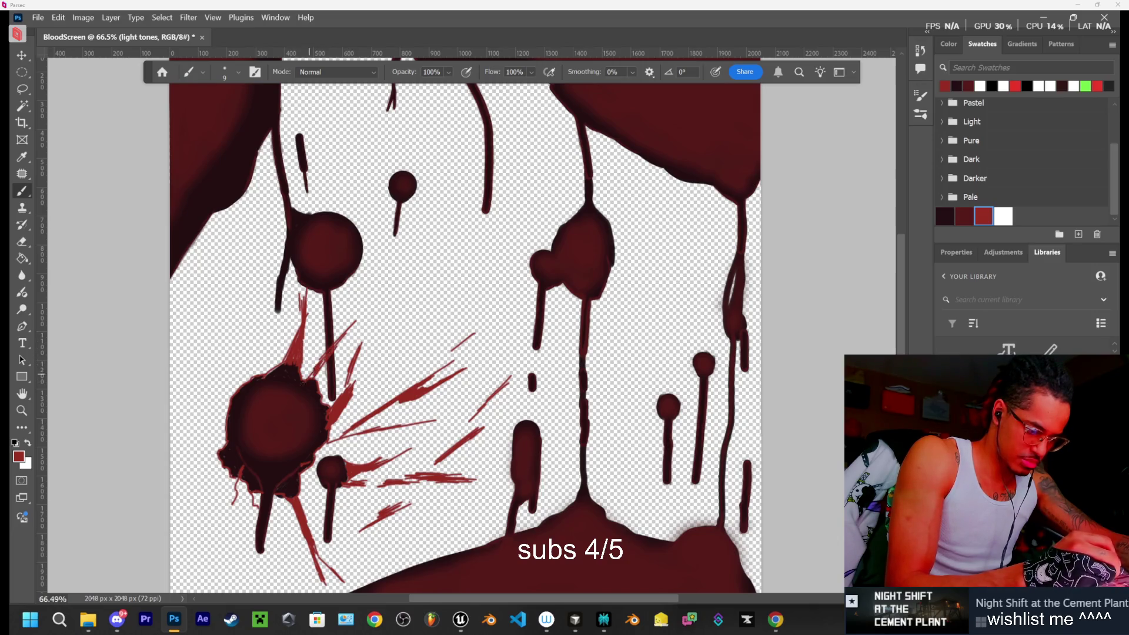
left_click_drag(349, 327, 421, 243)
key("ctrl+z")
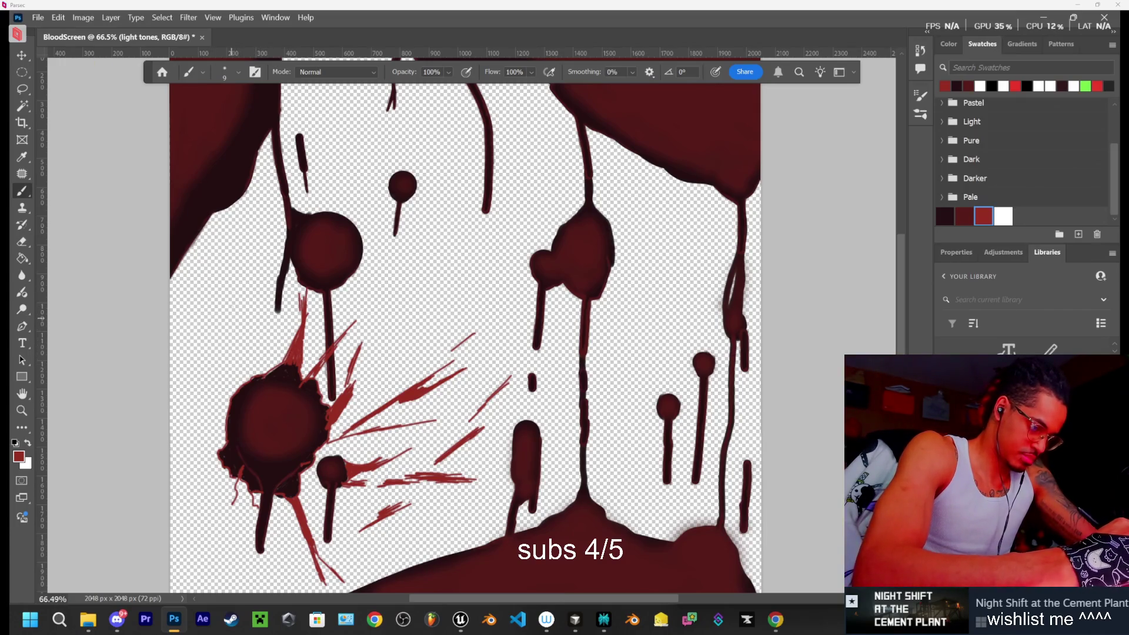
Add and darken thin streaks left of and below the splat toward the lower-left edge
mouse_move(239, 274)
left_mouse_down()
mouse_move(243, 348)
mouse_move(226, 306)
left_mouse_up()
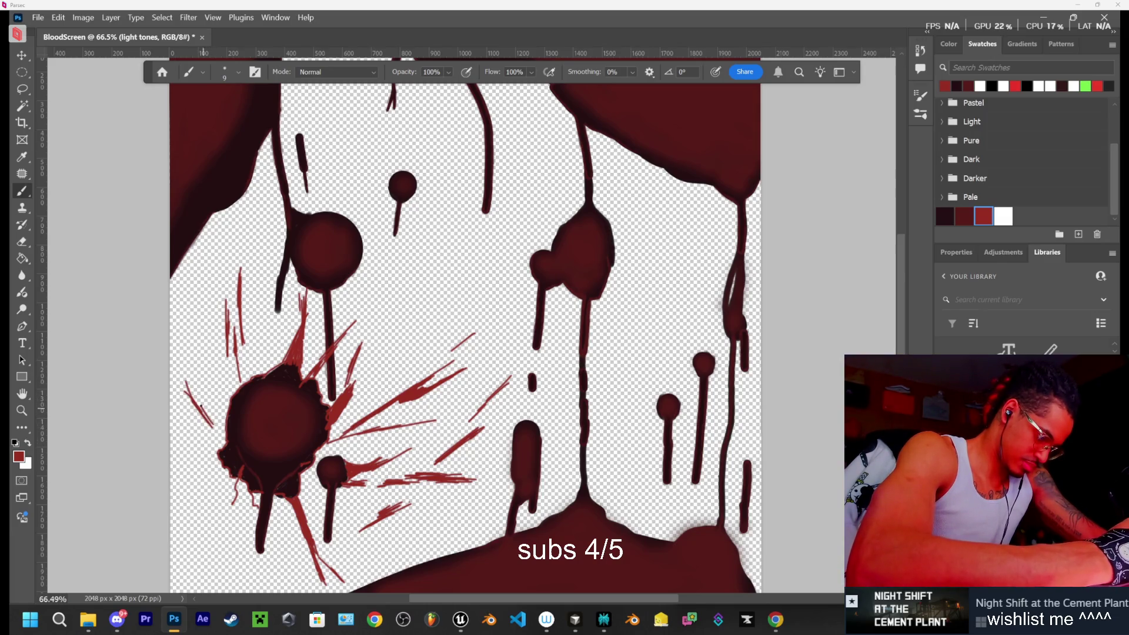
left_click_drag(202, 405, 175, 336)
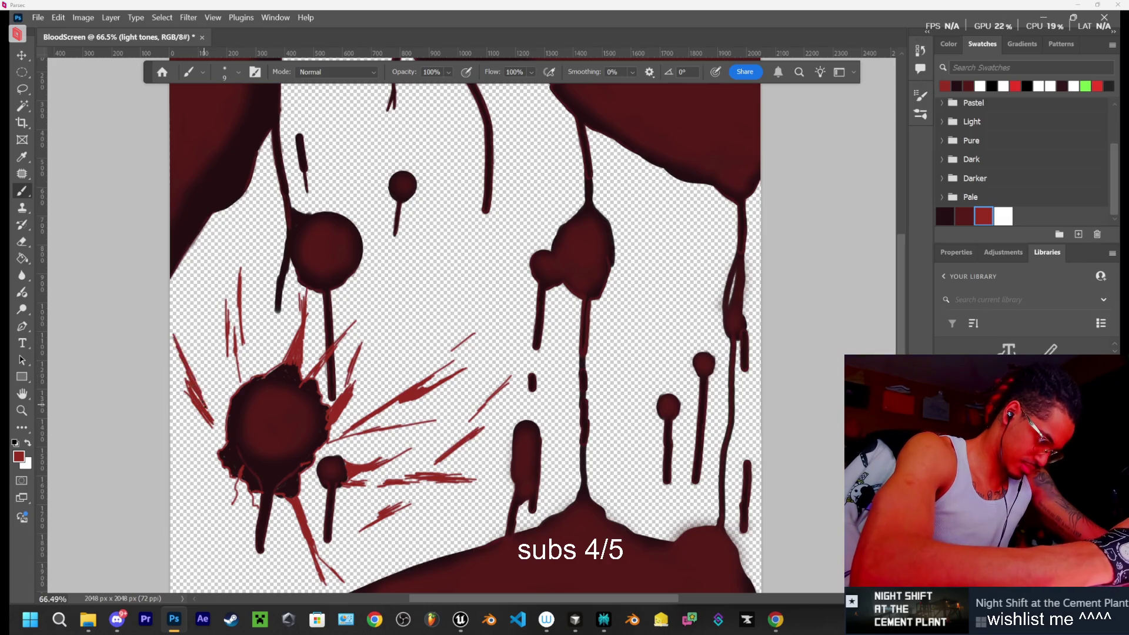
mouse_move(209, 474)
left_mouse_down()
mouse_move(183, 497)
mouse_move(196, 588)
left_mouse_up()
left_click_drag(223, 547, 195, 588)
mouse_move(220, 547)
left_mouse_down()
mouse_move(230, 512)
mouse_move(246, 504)
left_mouse_up()
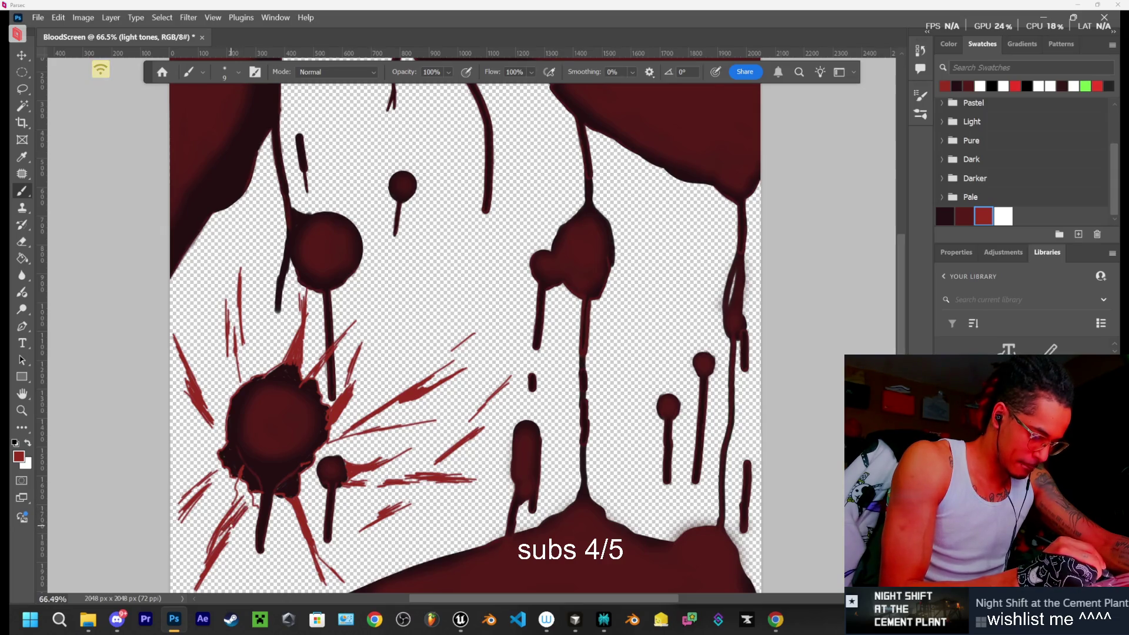
mouse_move(226, 528)
left_mouse_down()
mouse_move(247, 497)
mouse_move(241, 481)
left_mouse_up()
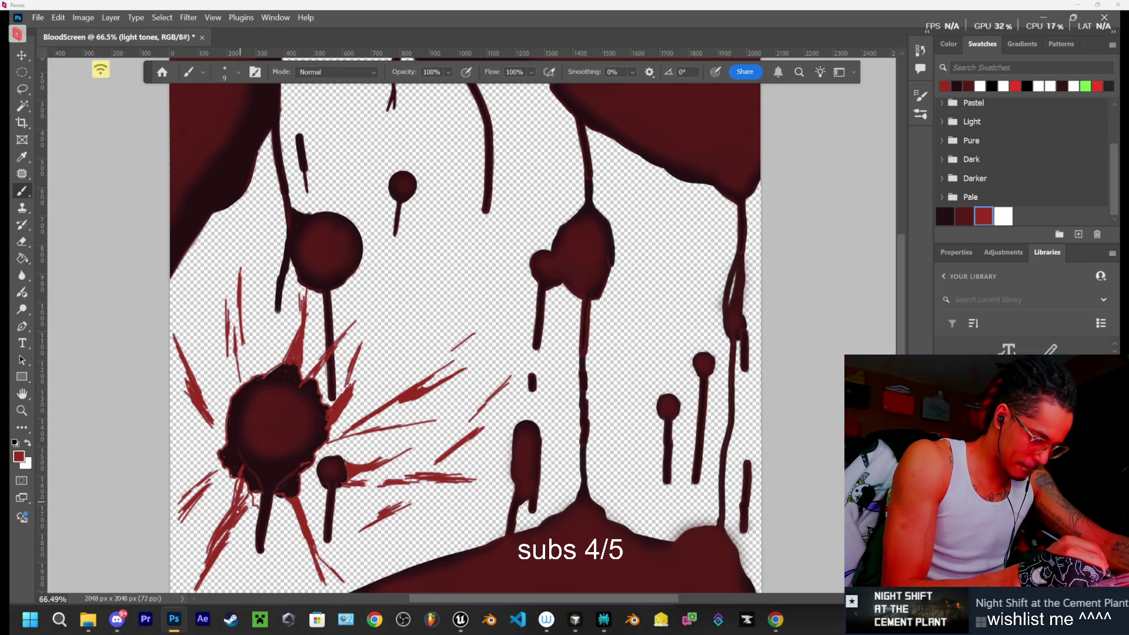
left_click_drag(245, 490, 252, 515)
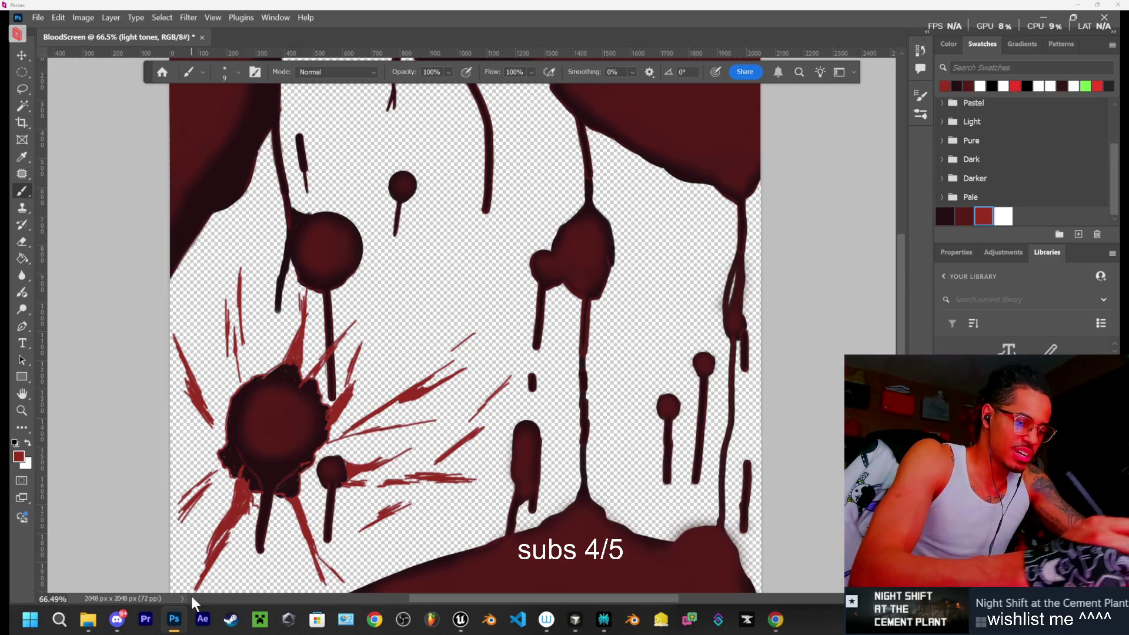
right_click(540, 387)
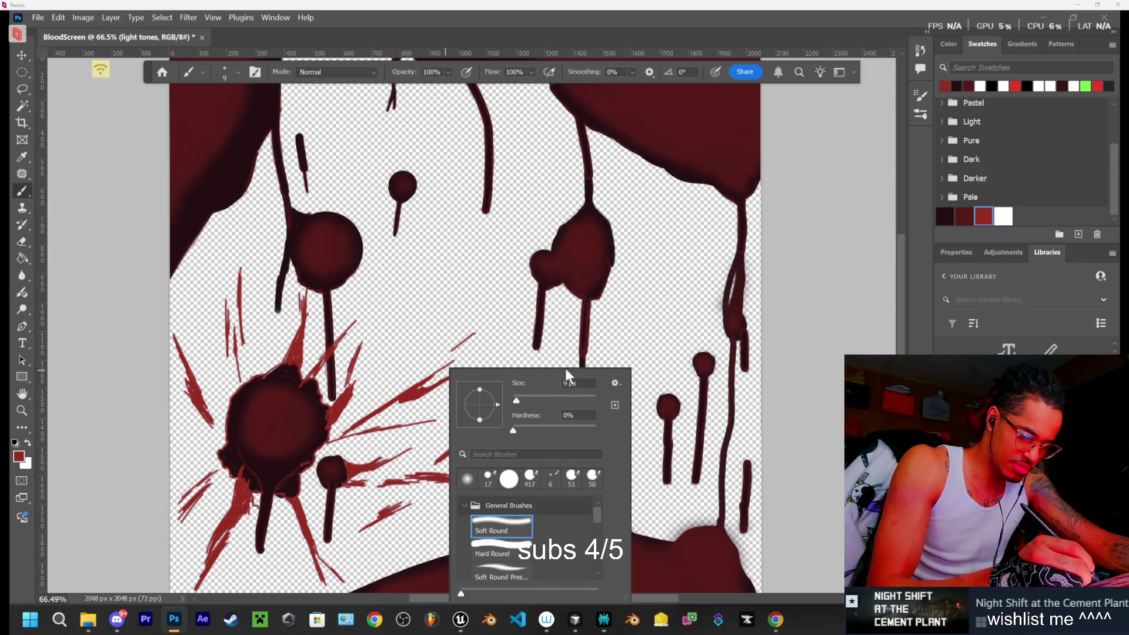
Set the soft brush to 17% flow and 61 px size
left_click(532, 72)
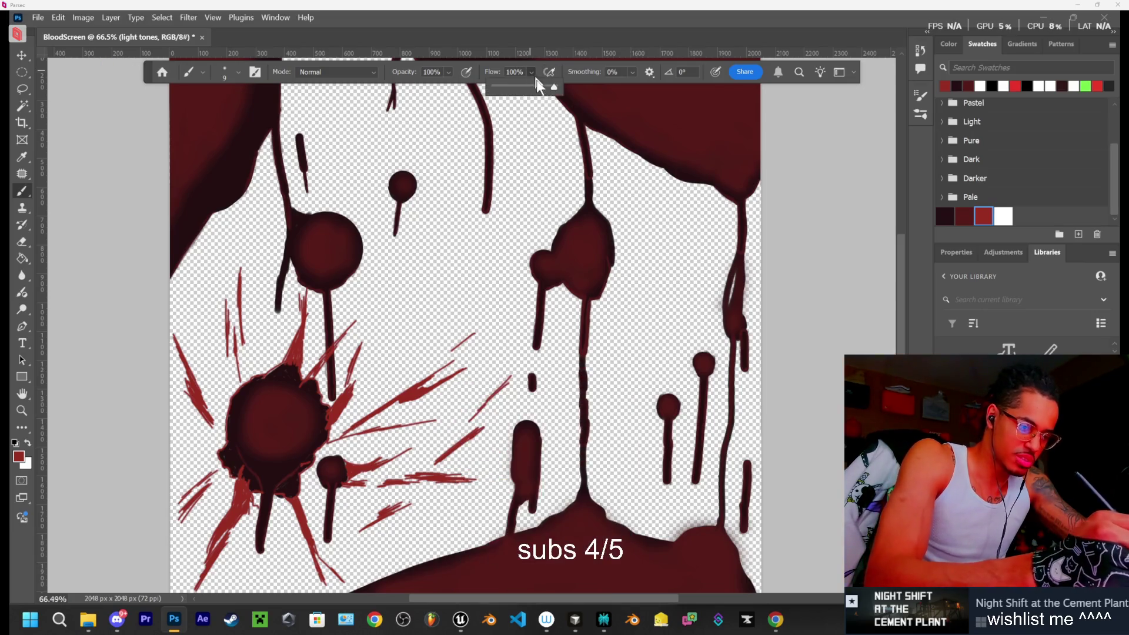
left_click_drag(554, 87, 504, 87)
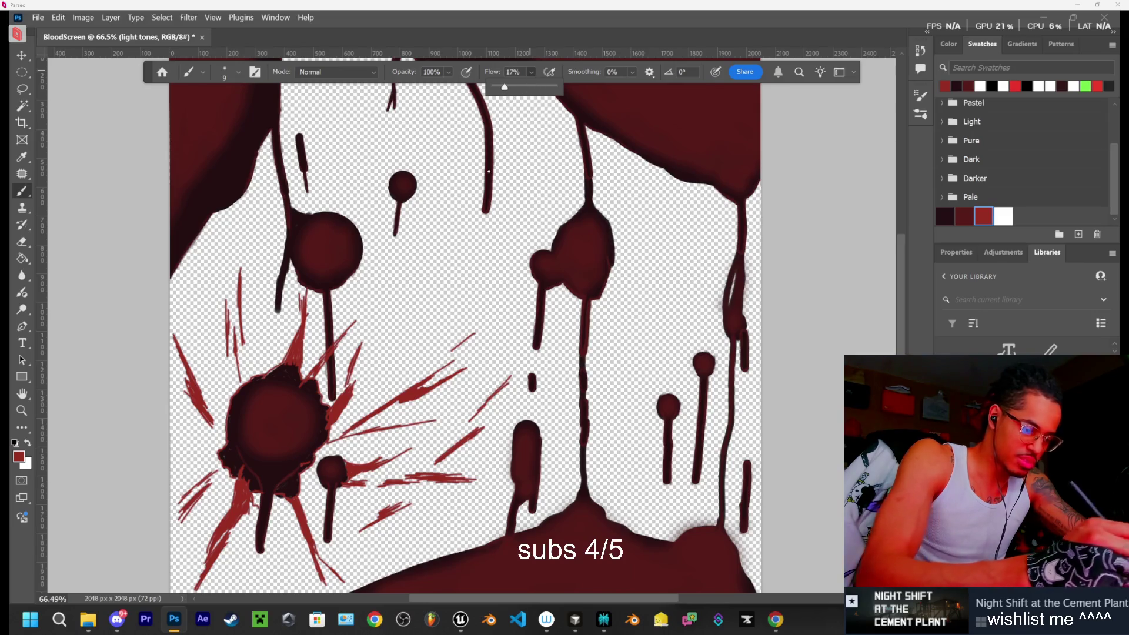
left_click(239, 72)
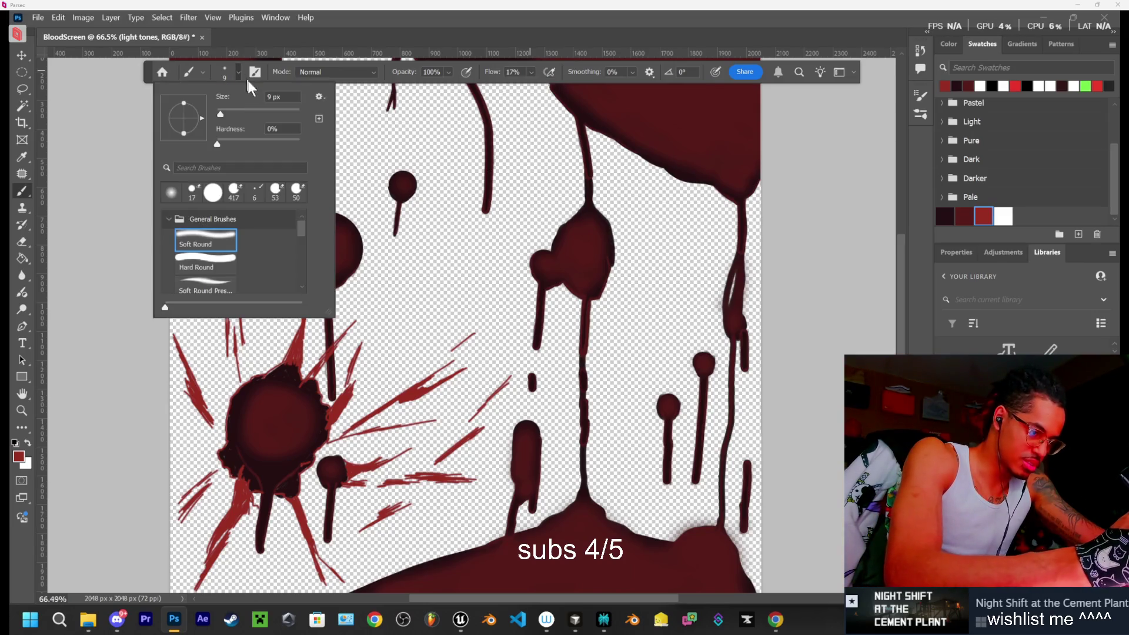
left_click_drag(222, 113, 242, 113)
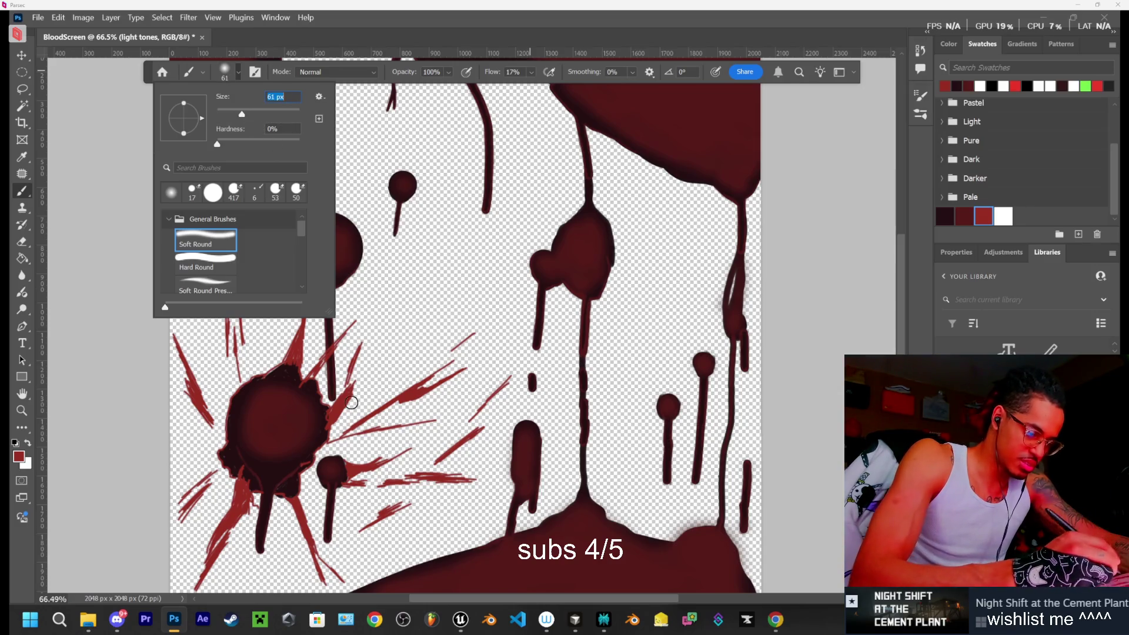
left_click(309, 440)
Wash hazy red over the splat's lower-left and upper-left edges, then restore flow to 100%
mouse_move(253, 472)
left_mouse_down()
mouse_move(230, 464)
mouse_move(259, 492)
mouse_move(227, 456)
mouse_move(227, 425)
mouse_move(245, 449)
mouse_move(282, 433)
mouse_move(252, 428)
mouse_move(273, 405)
mouse_move(252, 461)
mouse_move(272, 471)
mouse_move(262, 540)
mouse_move(264, 492)
mouse_move(290, 487)
mouse_move(291, 498)
mouse_move(259, 474)
mouse_move(312, 444)
mouse_move(288, 396)
mouse_move(259, 381)
mouse_move(292, 397)
mouse_move(270, 393)
mouse_move(288, 366)
mouse_move(314, 393)
mouse_move(312, 383)
mouse_move(300, 376)
mouse_move(323, 404)
mouse_move(323, 430)
left_mouse_up()
left_click_drag(249, 386, 243, 398)
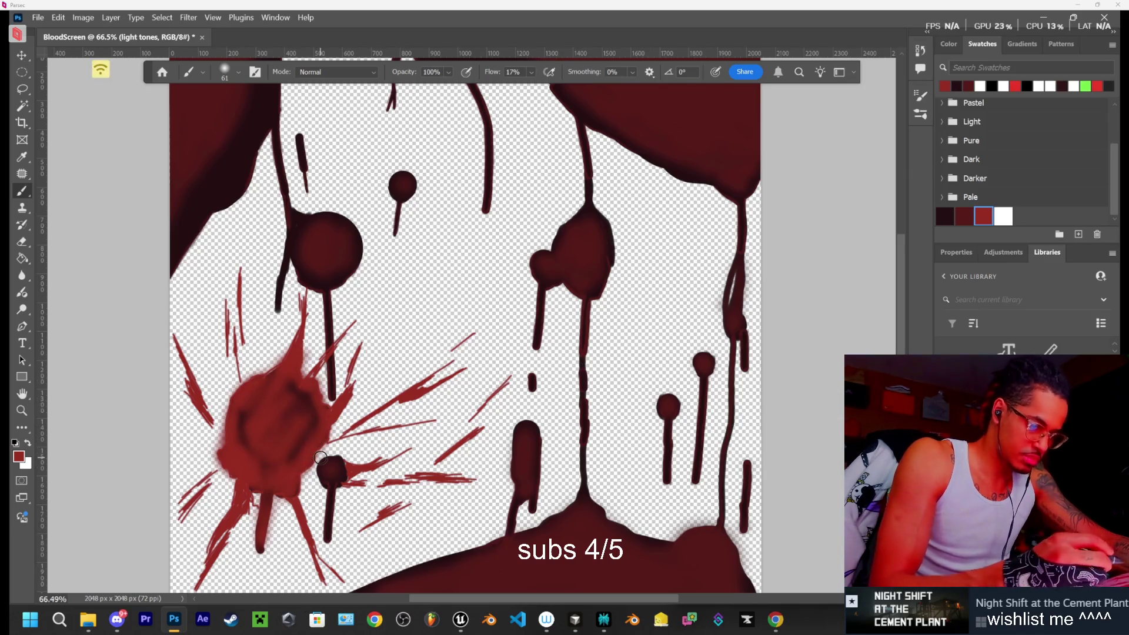
left_click_drag(532, 72, 610, 79)
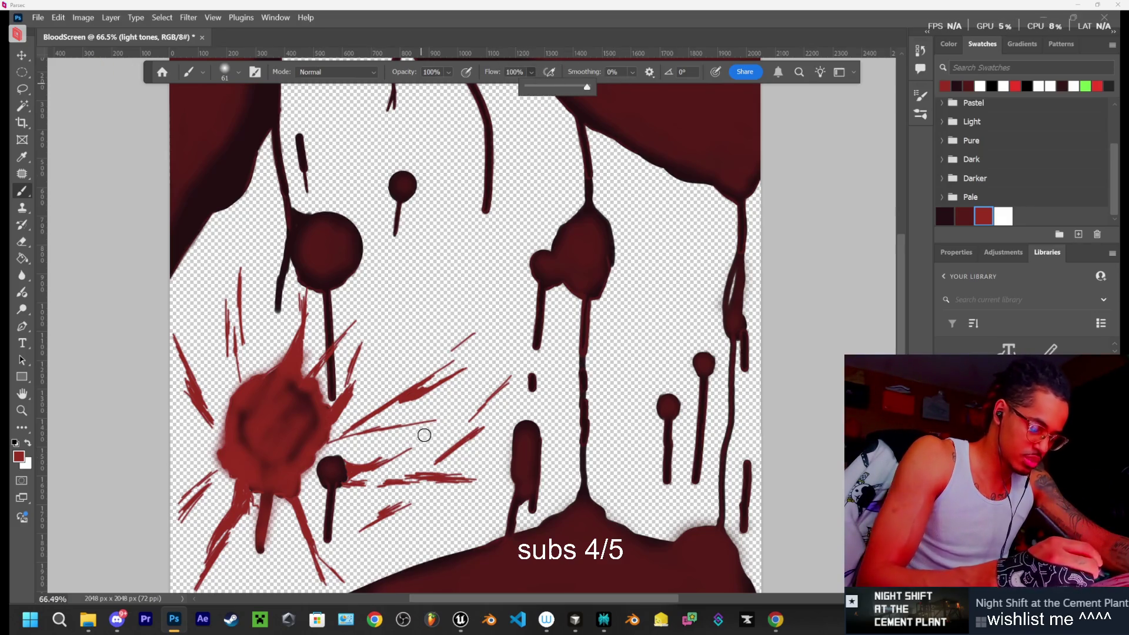
left_click(227, 75)
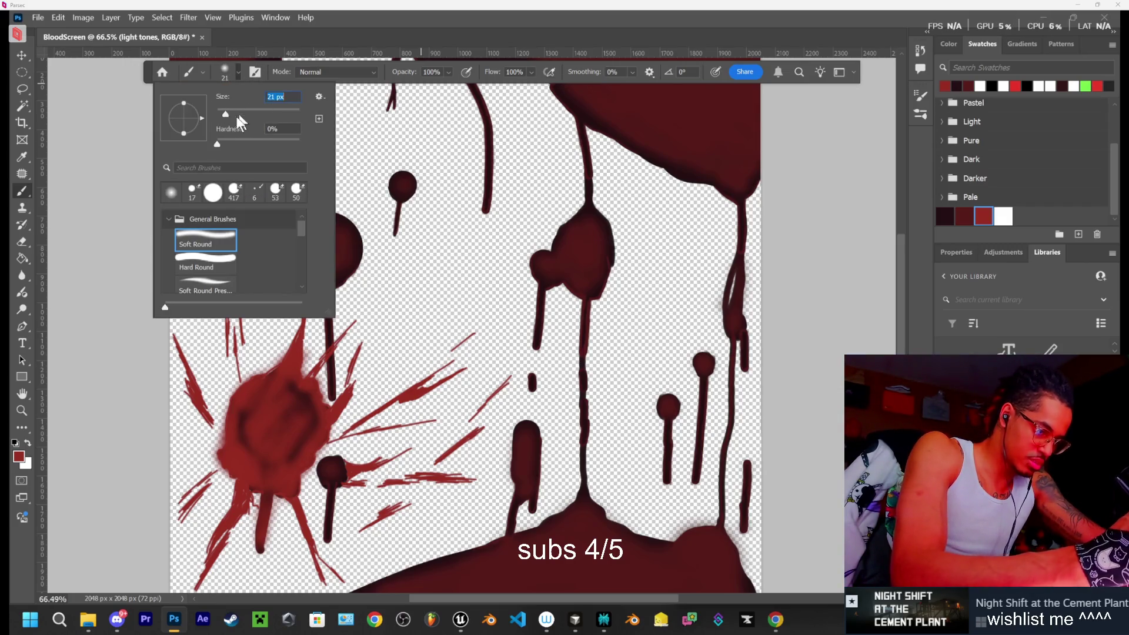
Switch to a Hard Round brush at 100% hardness, sized around 18 px
type("7")
key("Return")
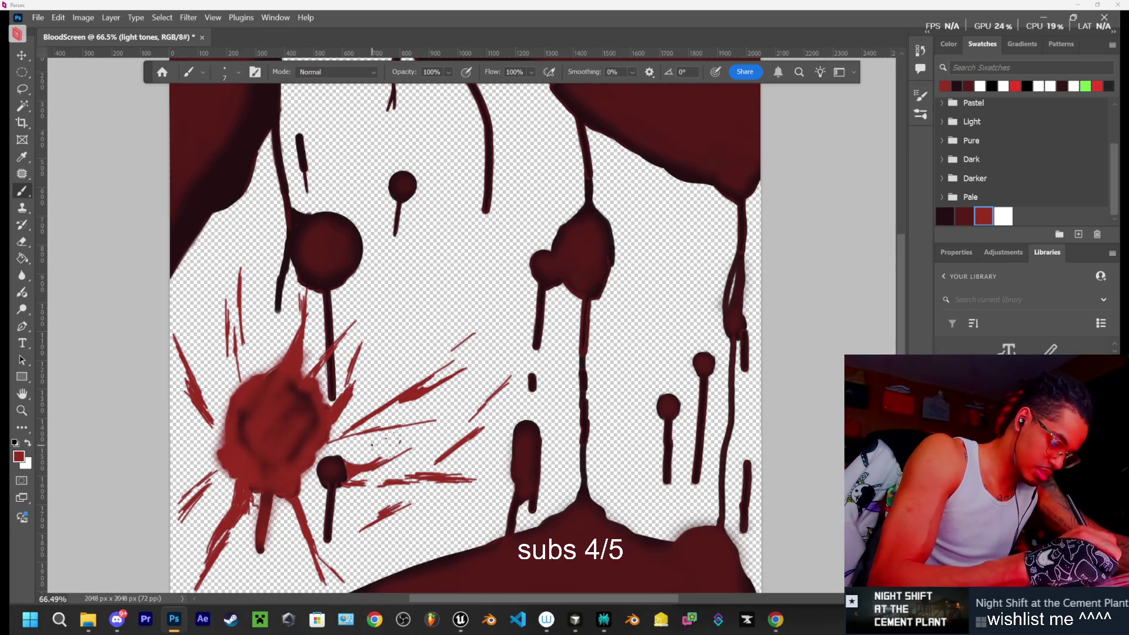
left_click(225, 71)
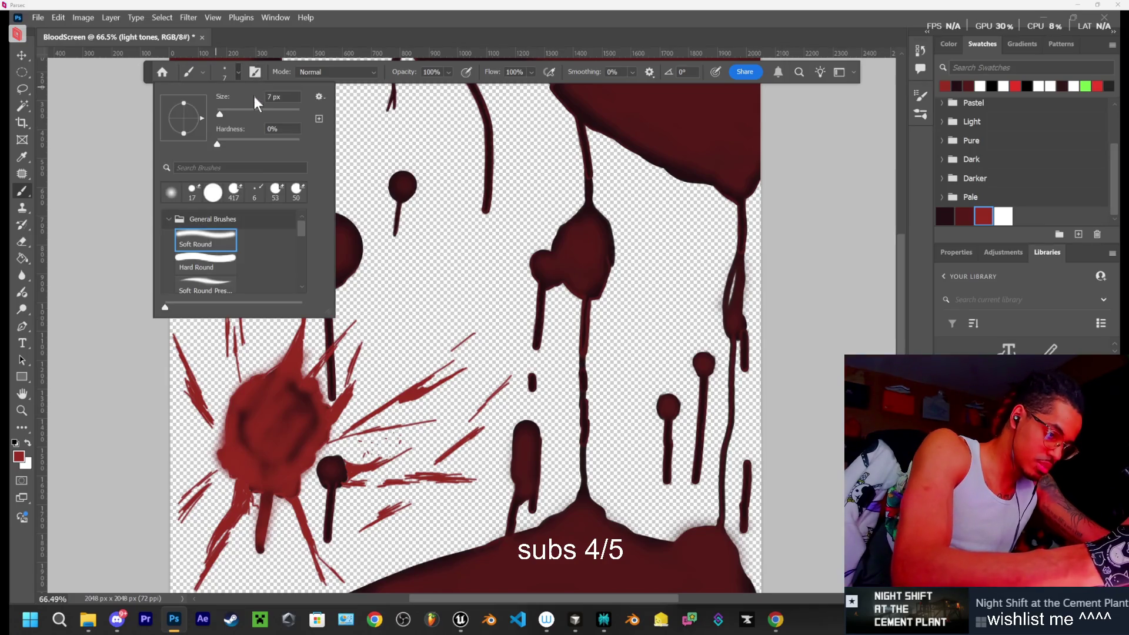
left_click_drag(227, 113, 244, 113)
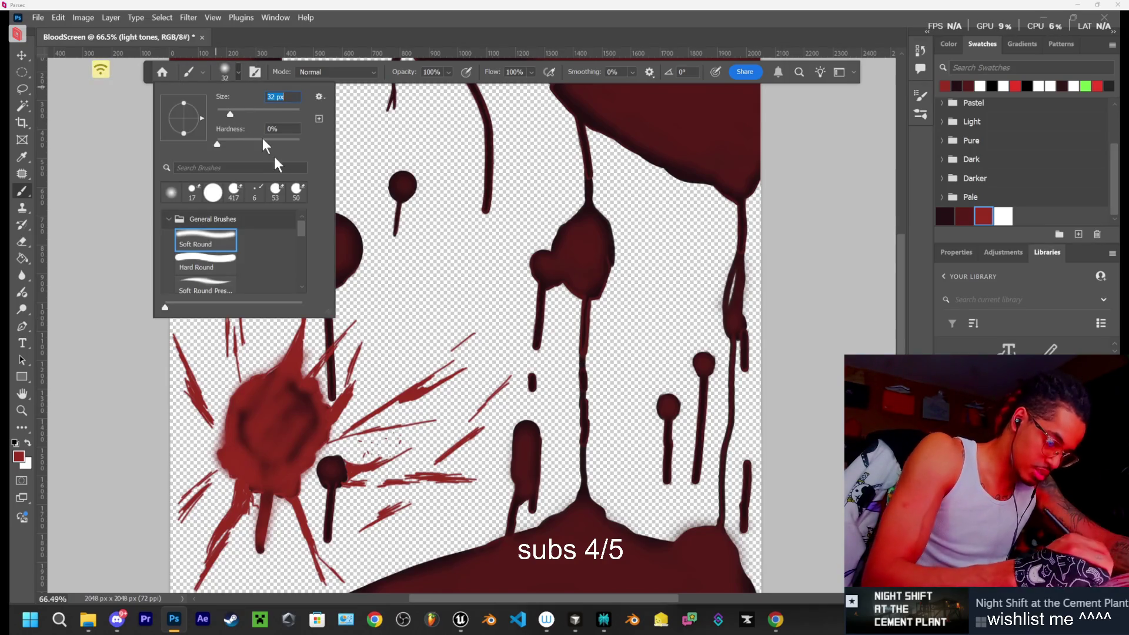
left_click(340, 374)
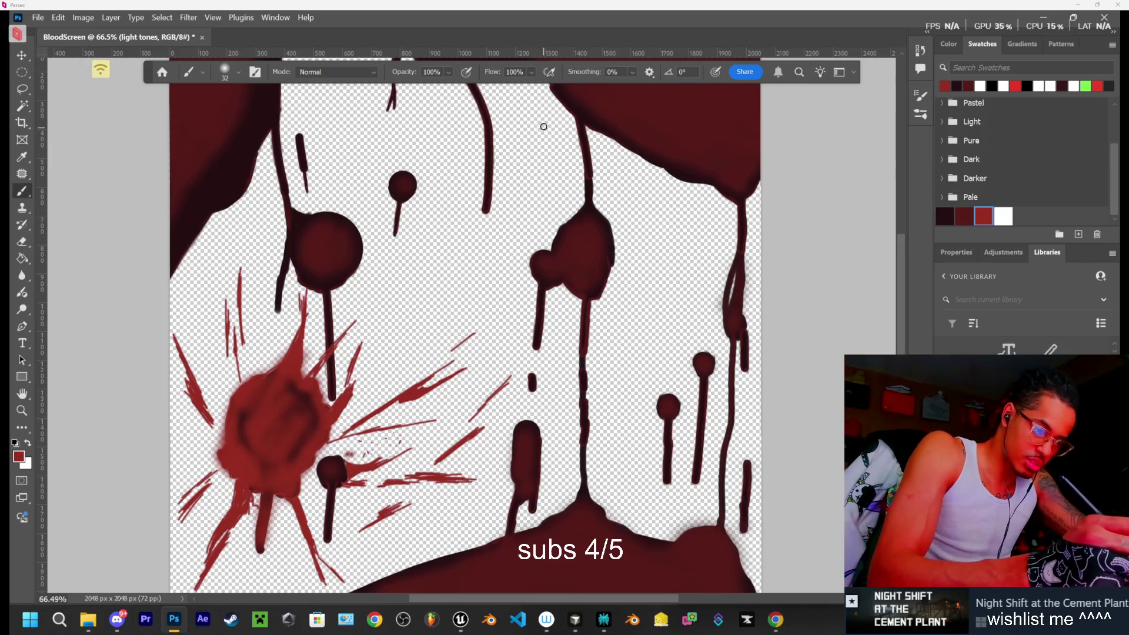
right_click(534, 338)
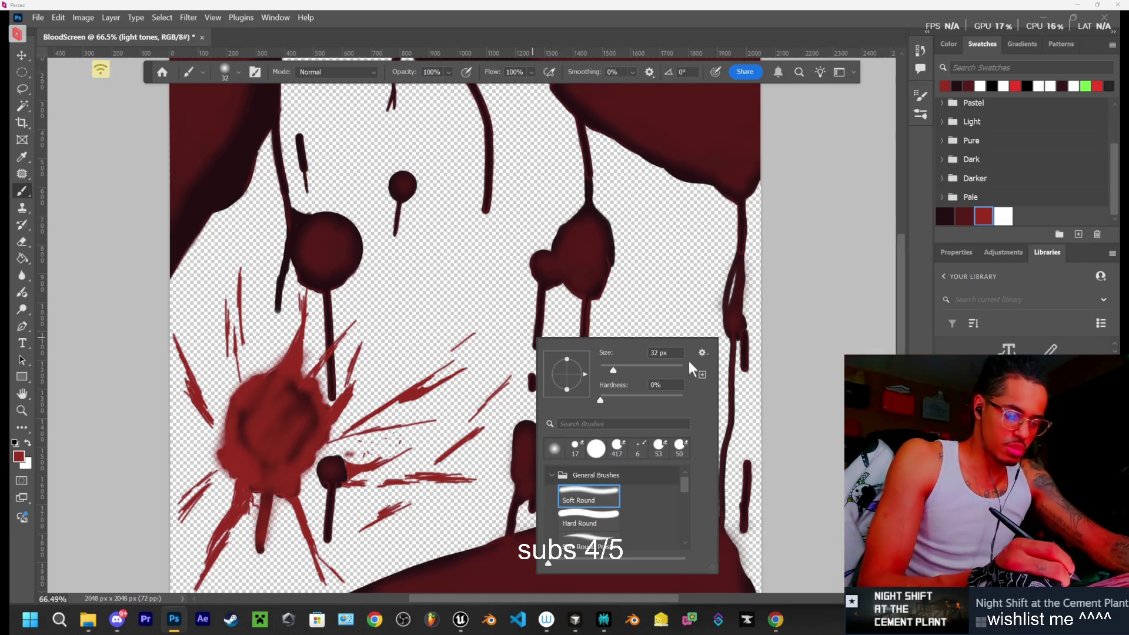
left_click(588, 516)
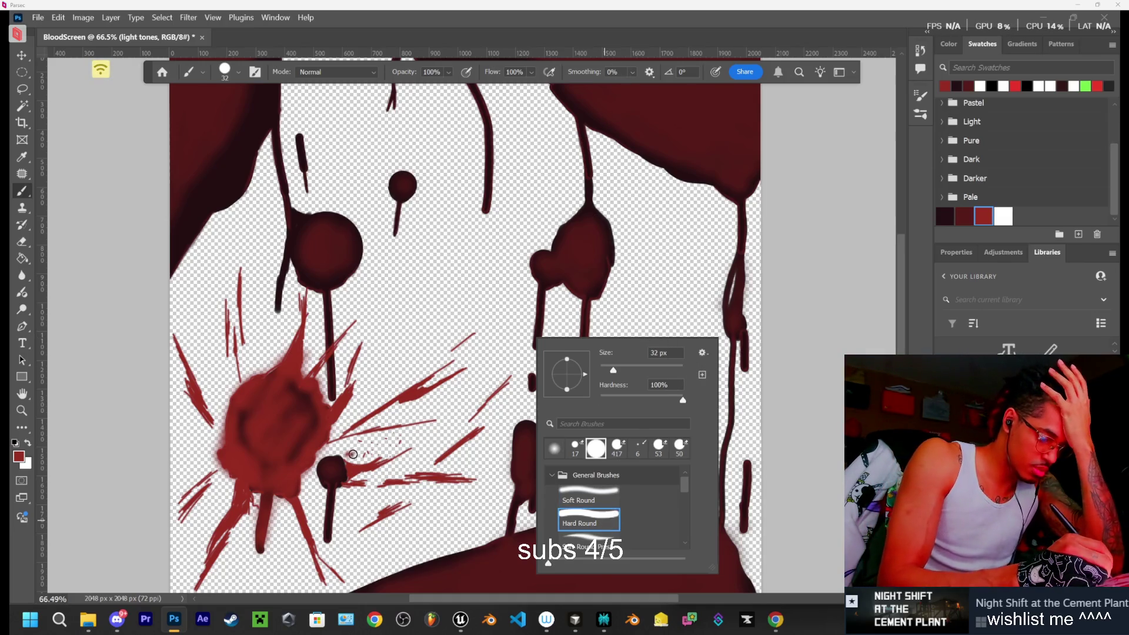
left_click(353, 454)
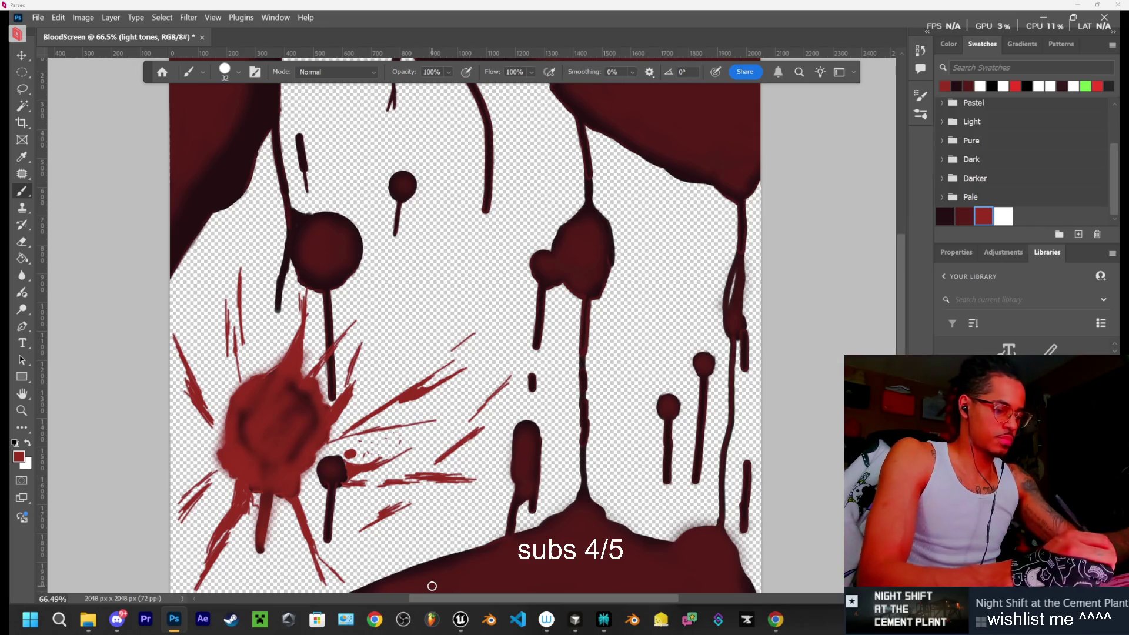
left_click(224, 71)
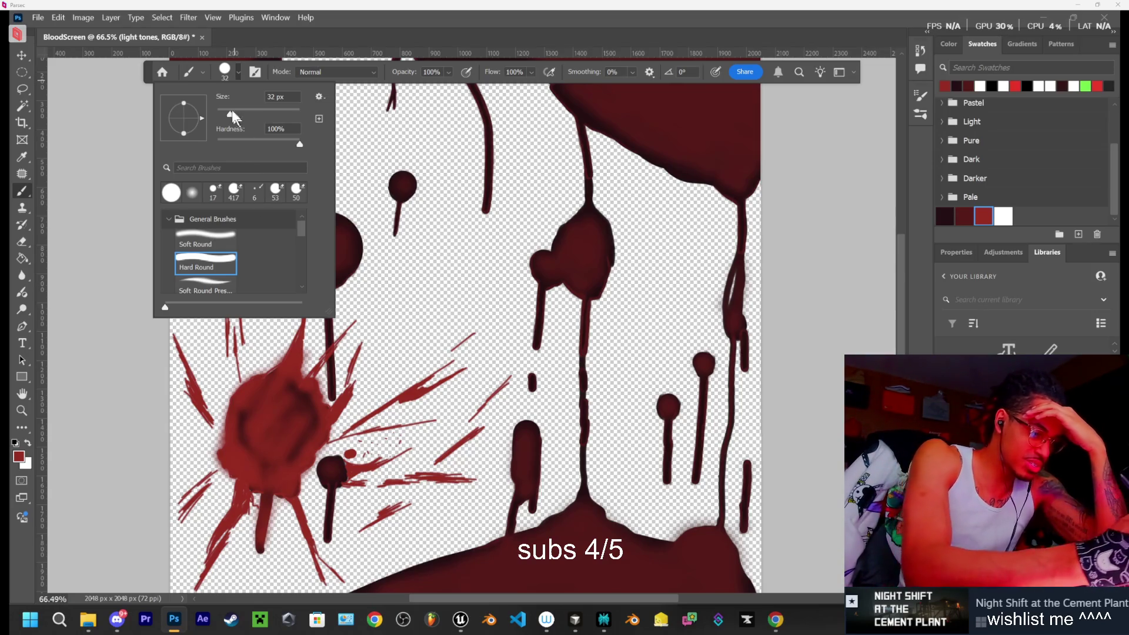
left_click_drag(232, 111, 223, 115)
left_click(397, 523)
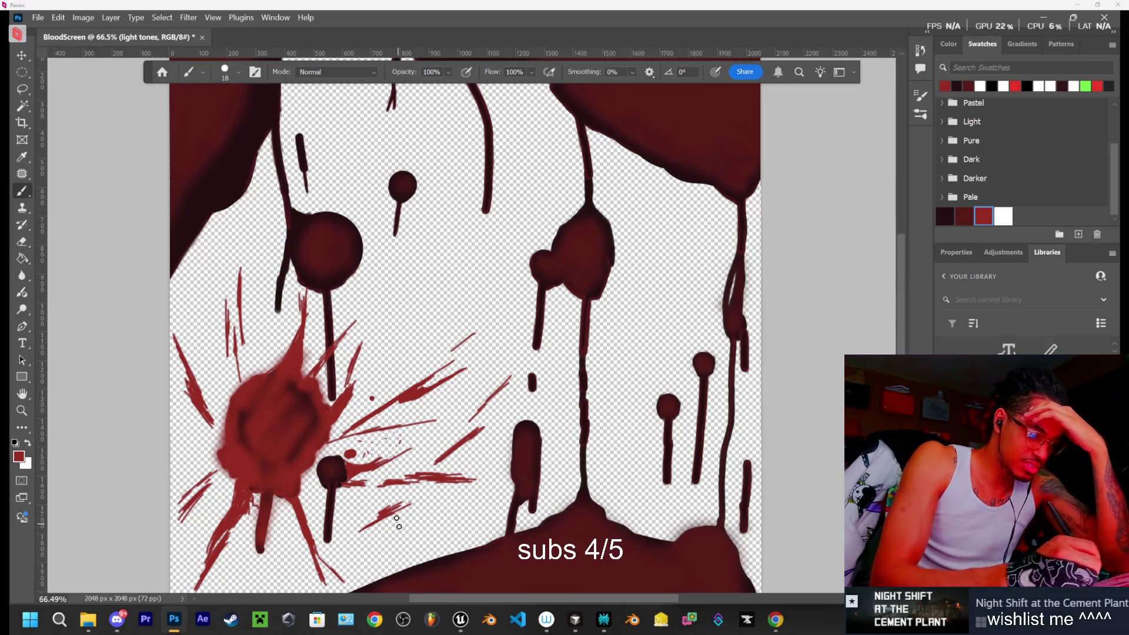
Dab four small hard-edged blood drops around the splatter burst
left_click(355, 416)
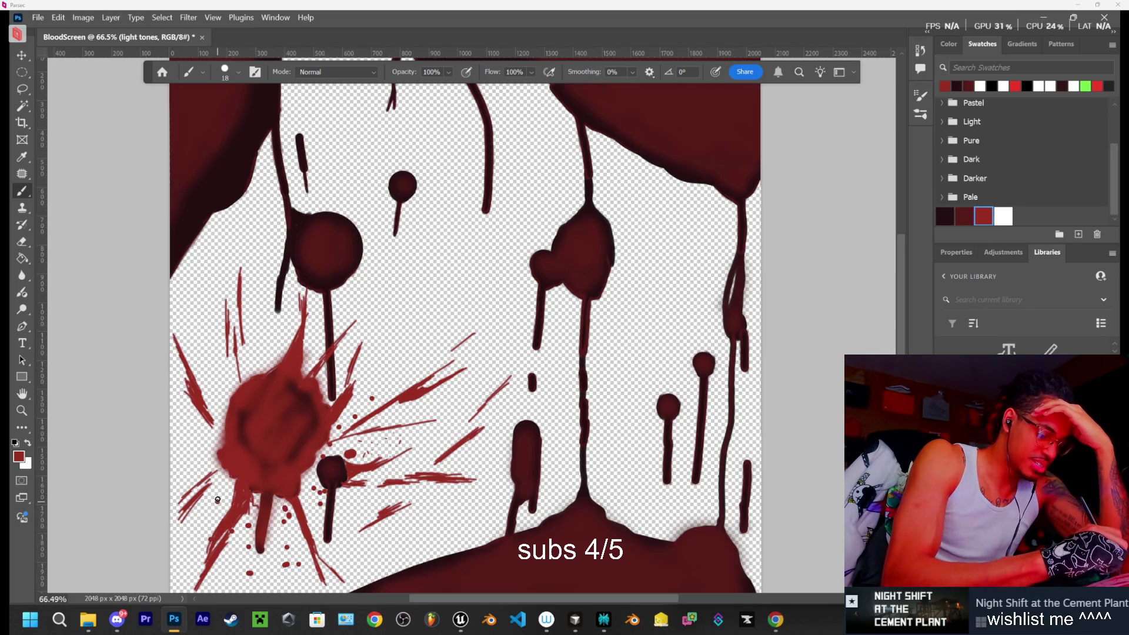
left_click(208, 454)
left_click(230, 375)
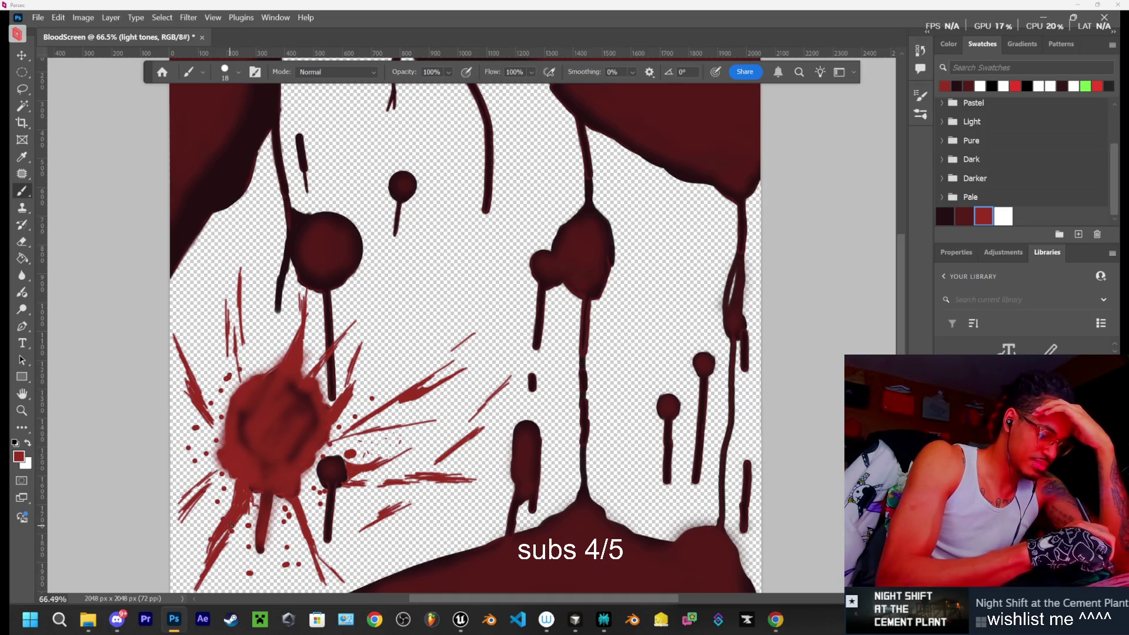
left_click(273, 345)
Shrink the Hard Round brush to 12 px, then down to 4 px
left_click(238, 73)
left_click_drag(228, 113, 221, 115)
key("Return")
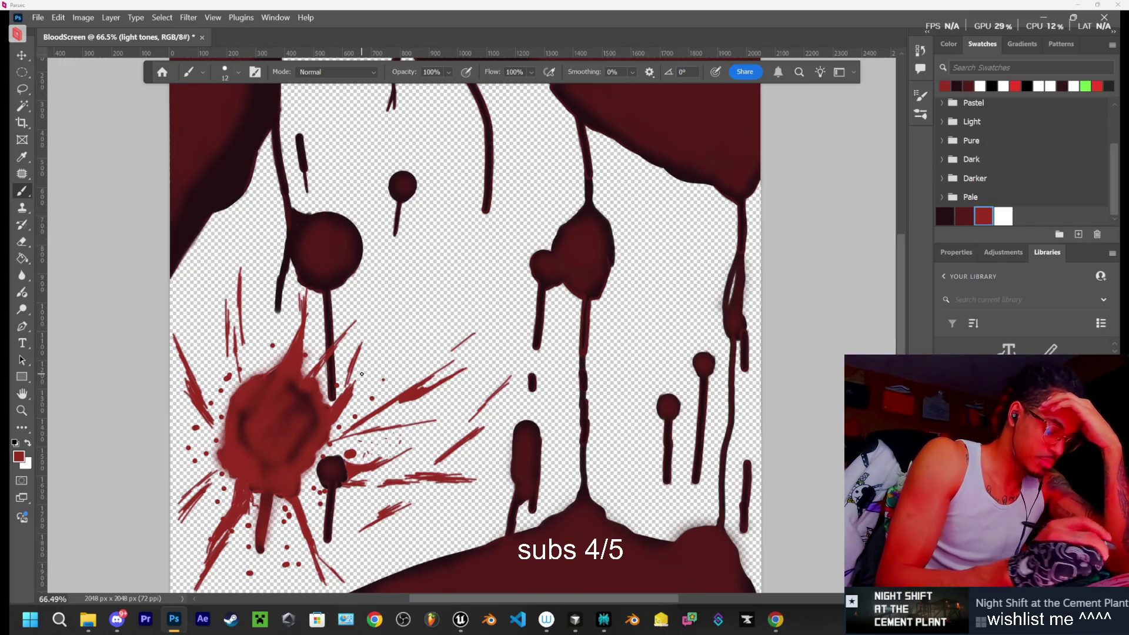
left_click(230, 73)
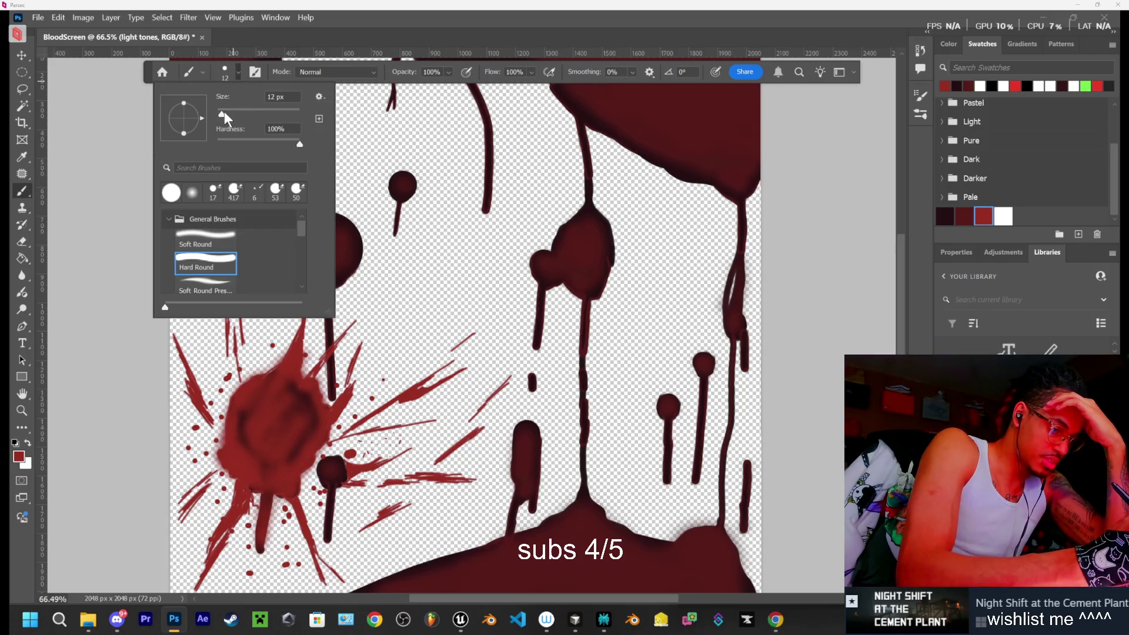
left_click_drag(224, 114, 214, 118)
key("Return")
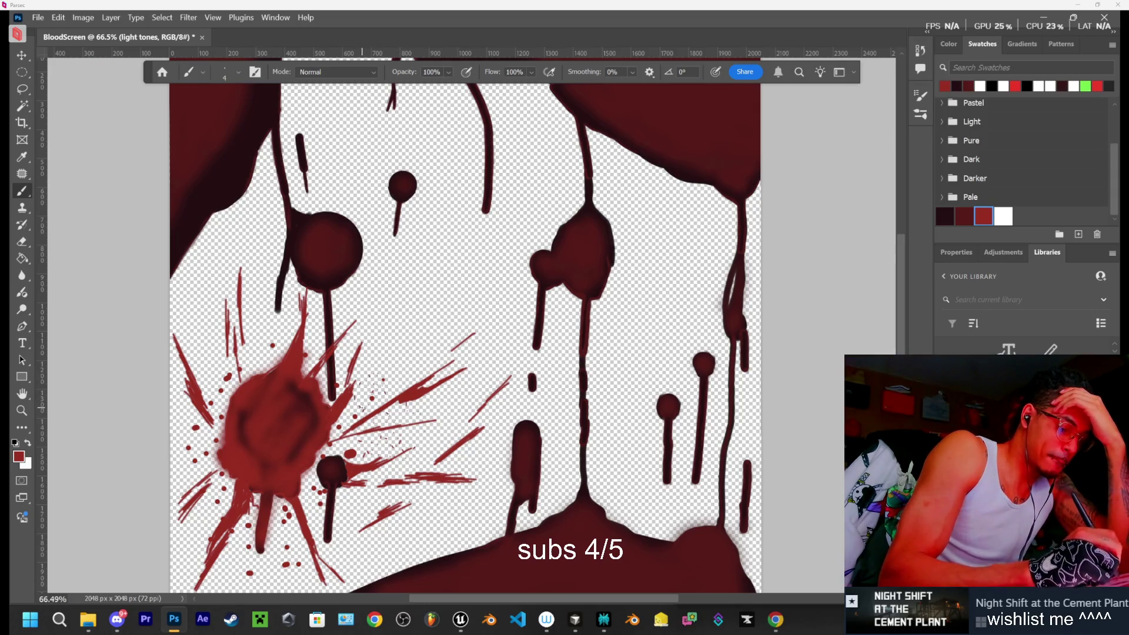
left_click(223, 70)
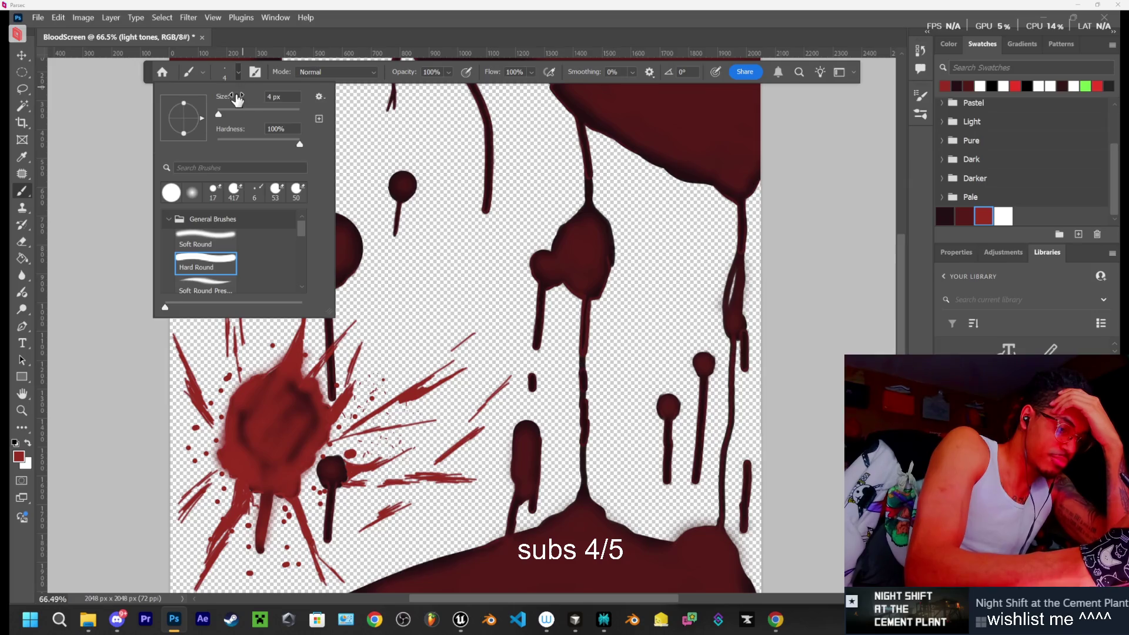
Set the Hard Round brush to 10 px for speckling, then reduce it to 6 px
left_click(275, 97)
type("10")
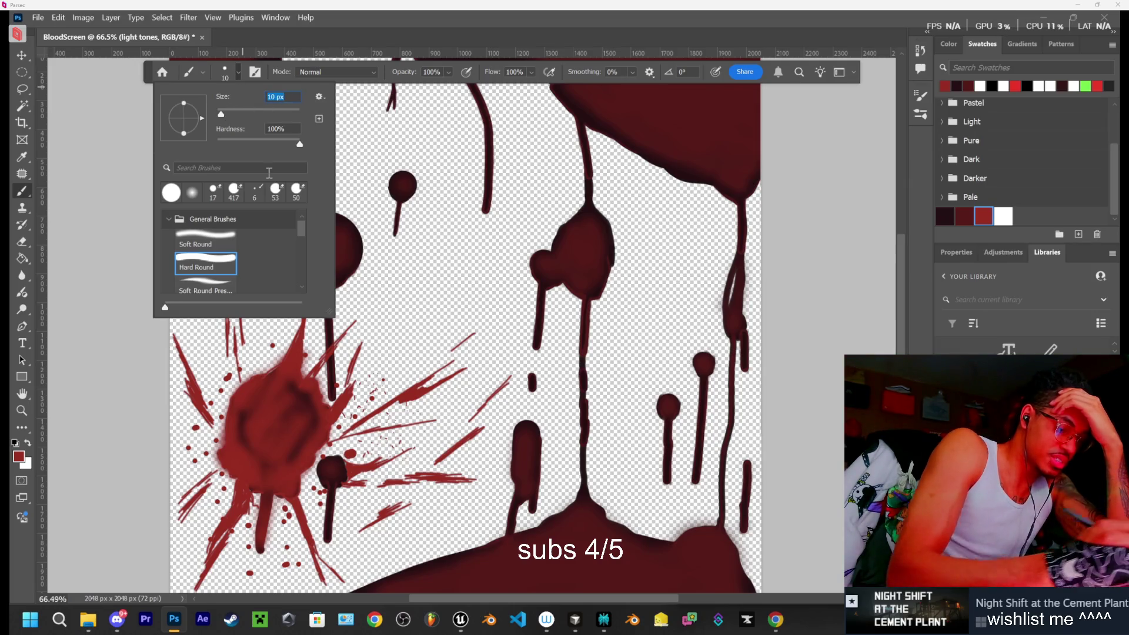
key("Return")
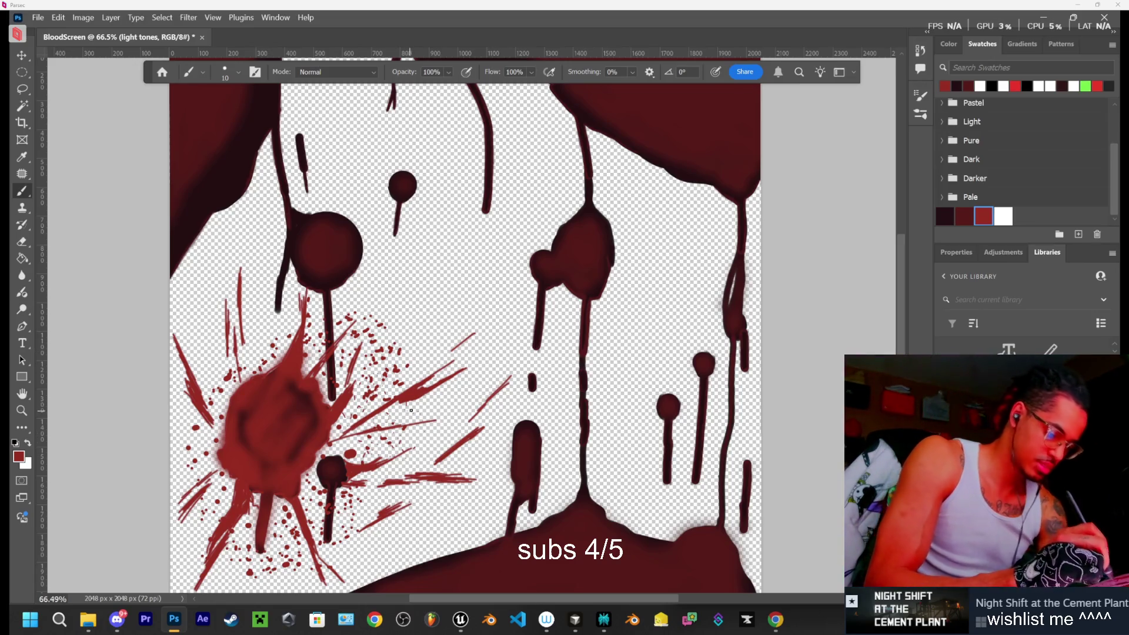
left_click(229, 73)
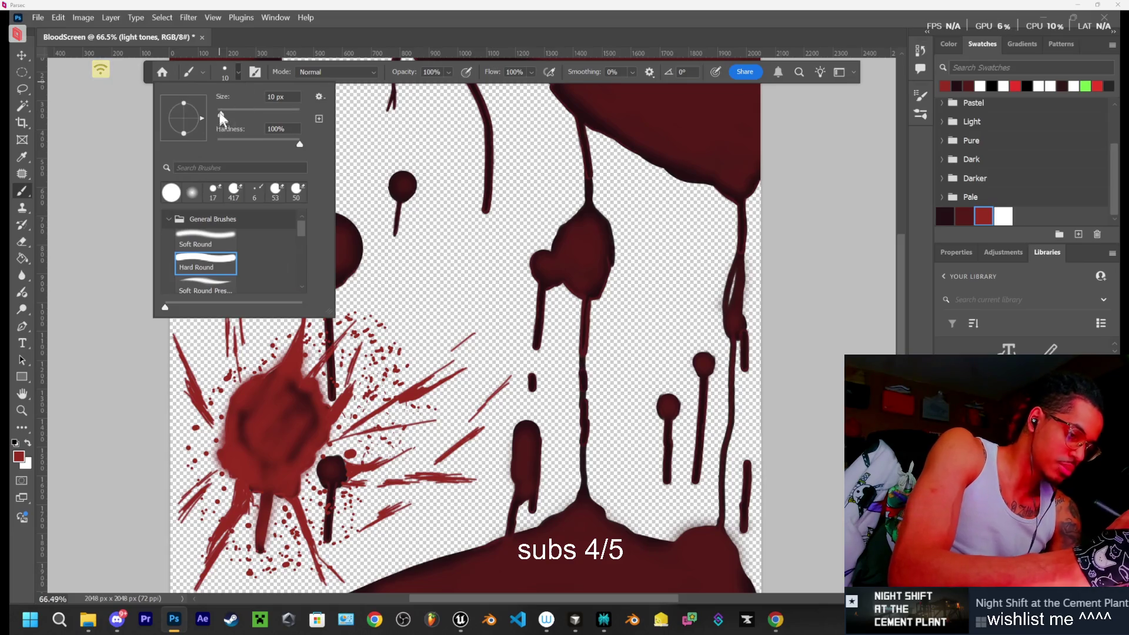
left_click_drag(221, 117, 220, 118)
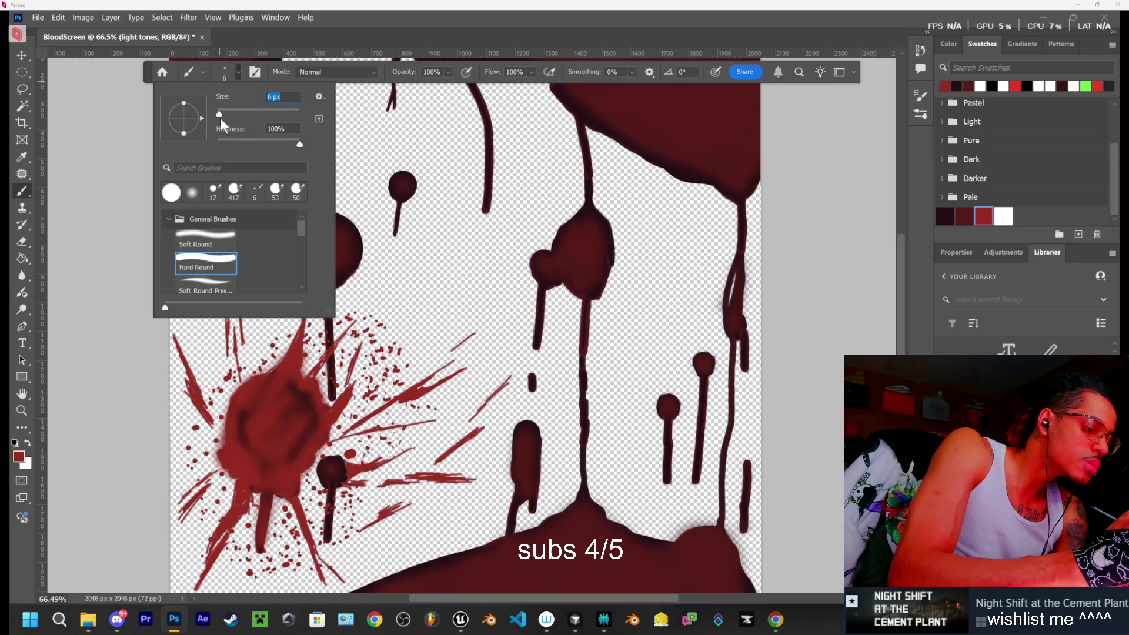
key("Return")
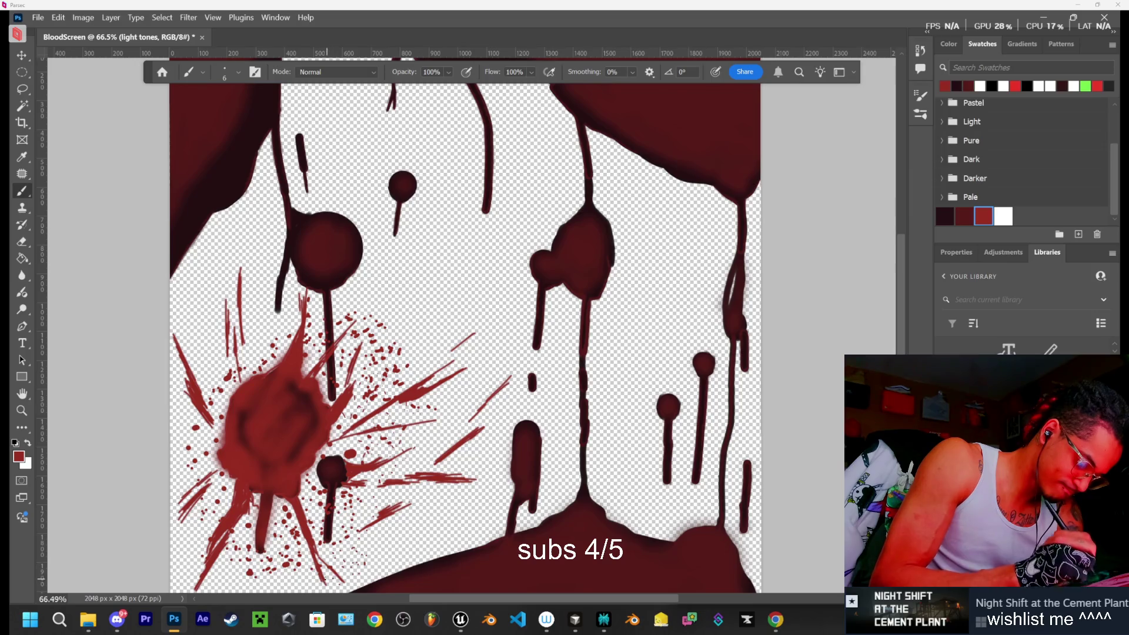
Mirror the canvas view horizontally to check balance, then bring back the red vignette border
key("ctrl+shift+h")
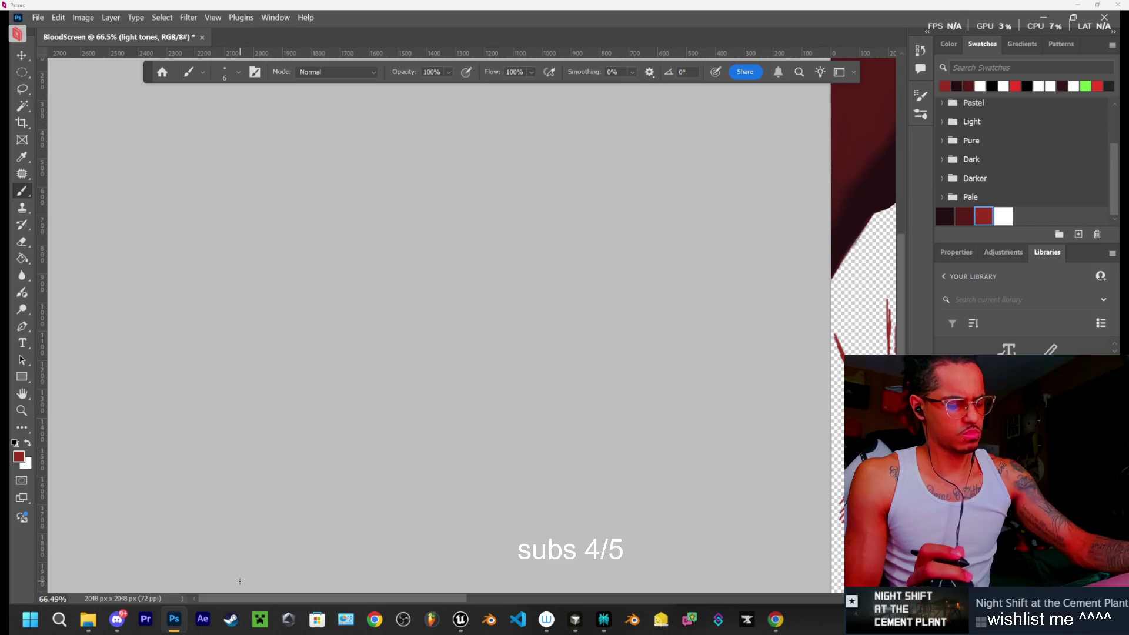
left_click_drag(402, 598, 624, 597)
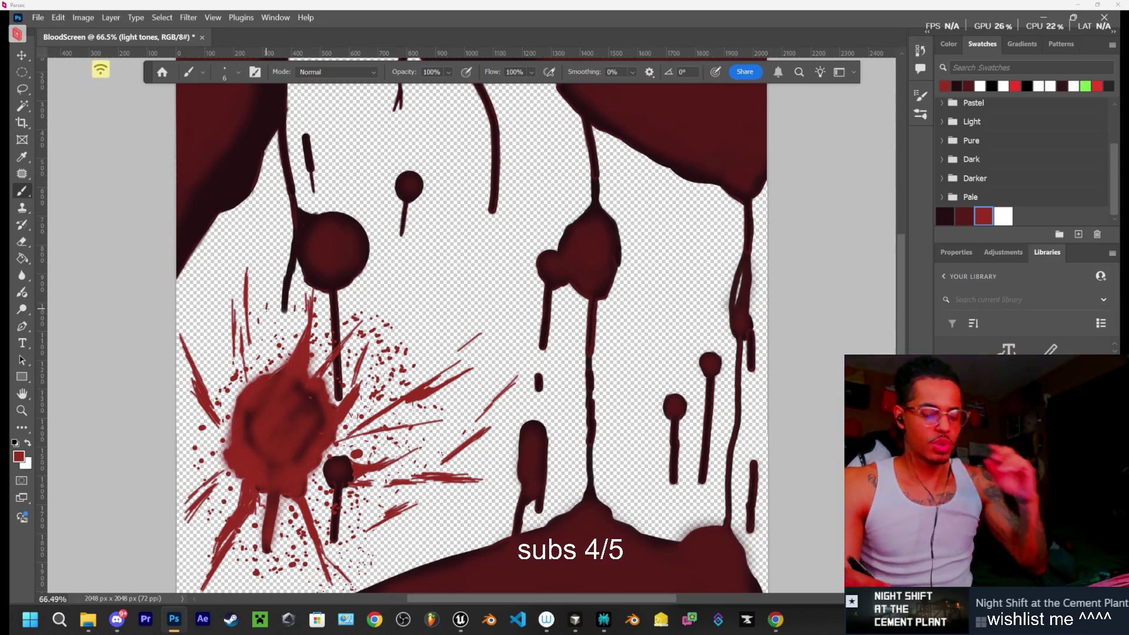
key("ctrl+z")
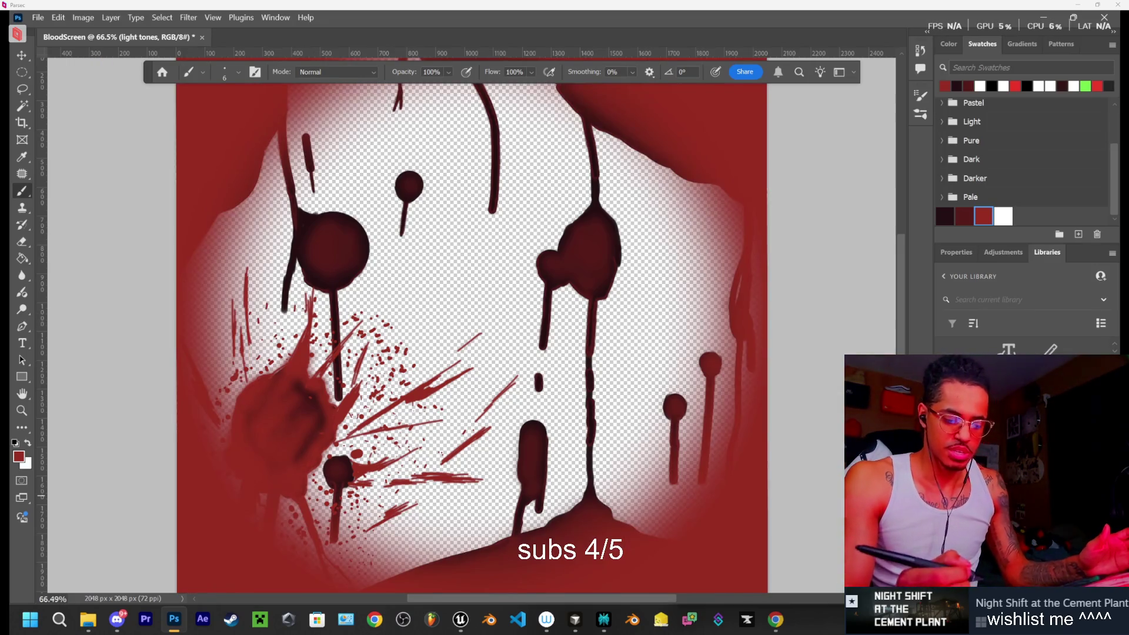
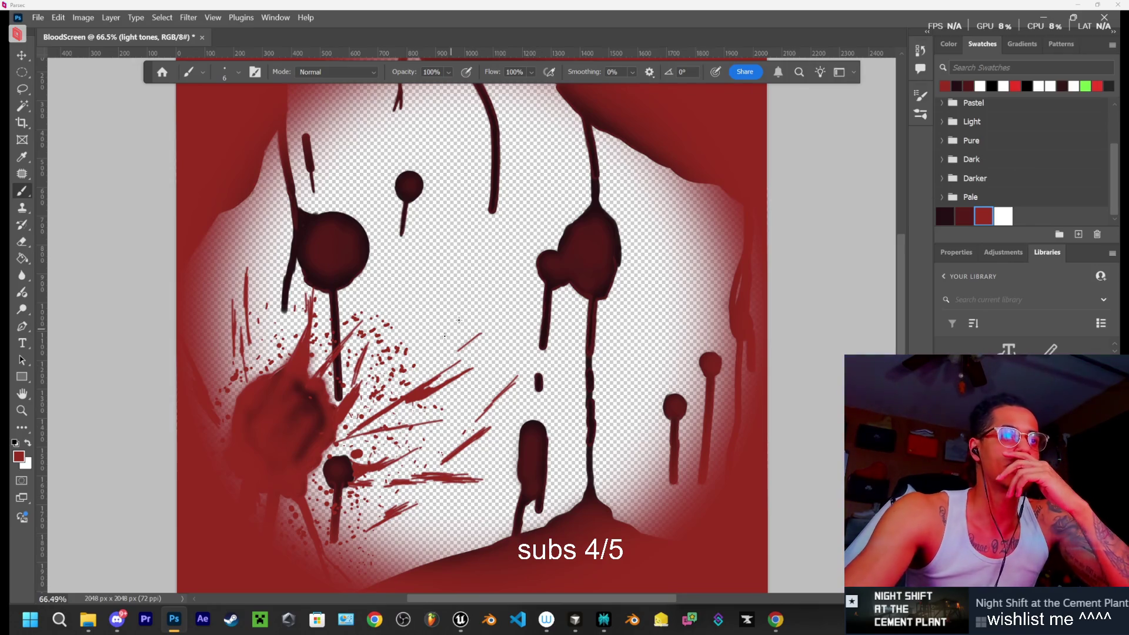
Quick-export the blood-splatter overlay from Photoshop as BloodScreen.png into the Downloads folder
right_click(432, 369)
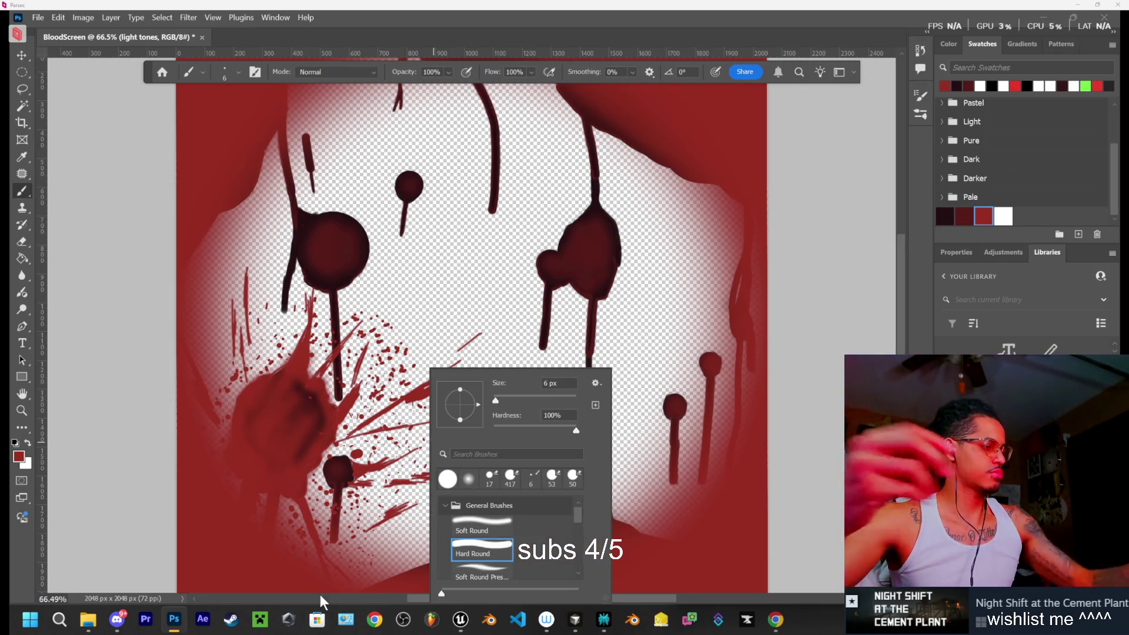
key("Escape")
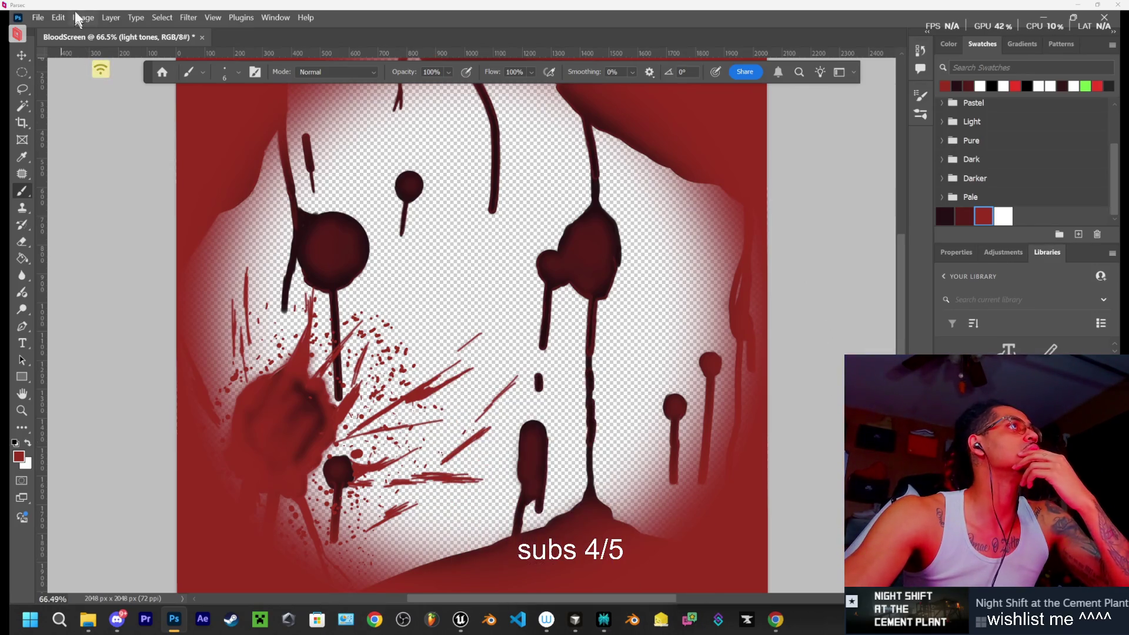
left_click(41, 19)
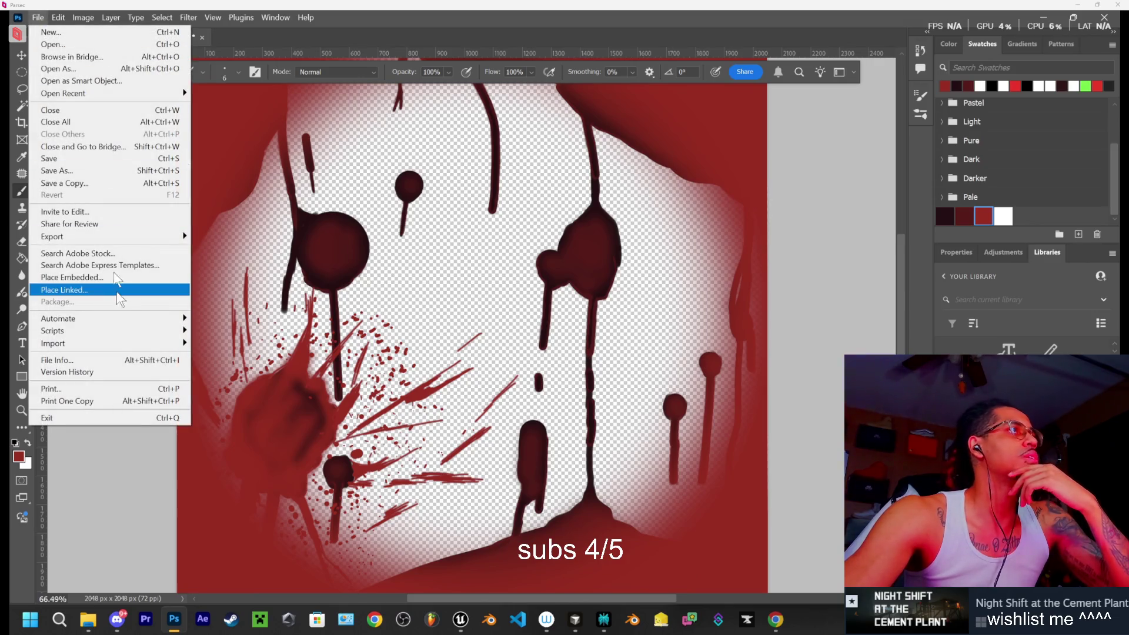
mouse_move(53, 237)
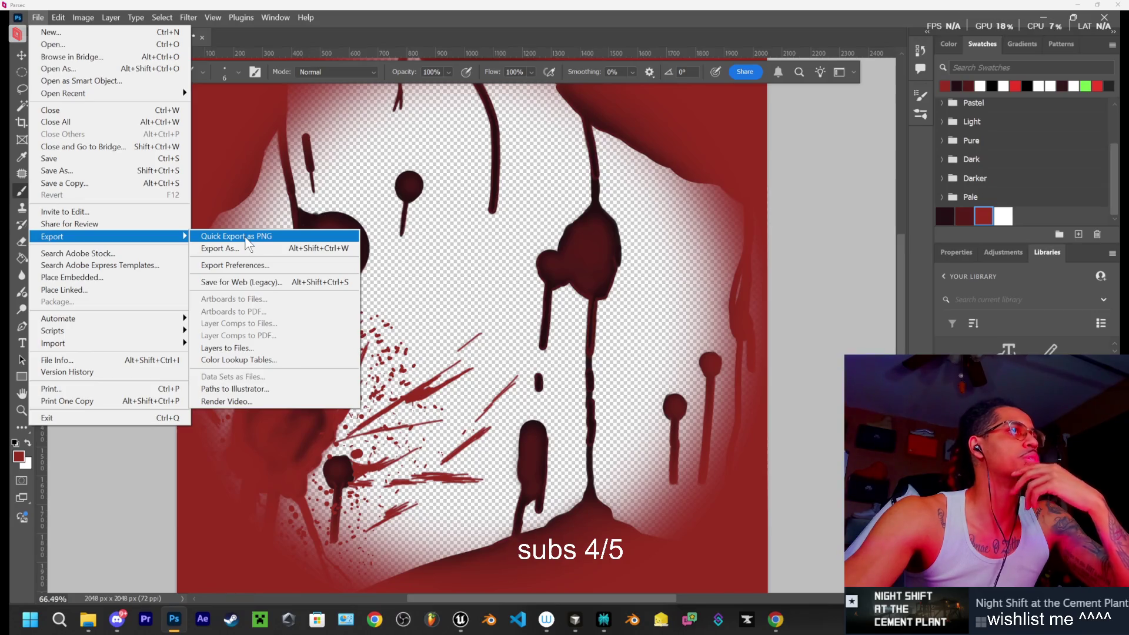
left_click(246, 236)
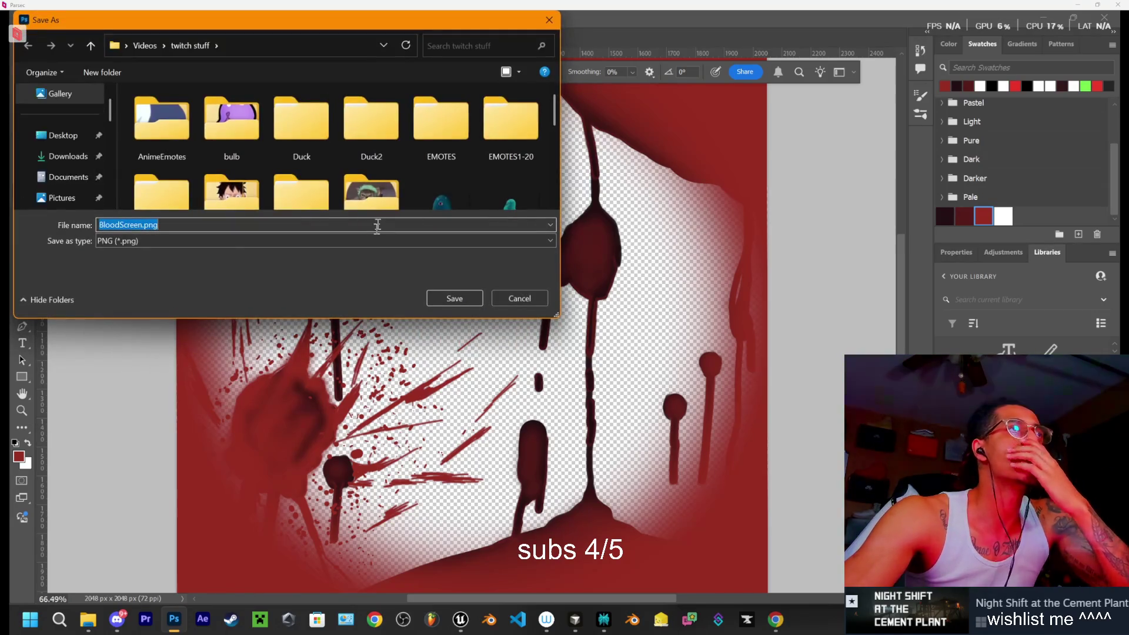
left_click(69, 158)
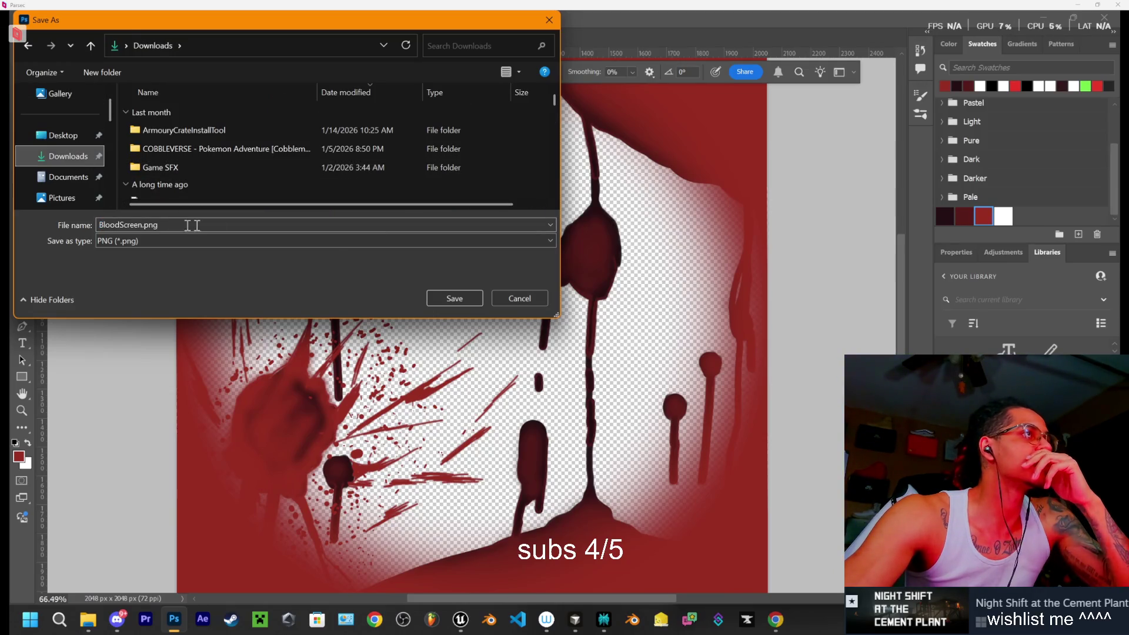
left_click(449, 294)
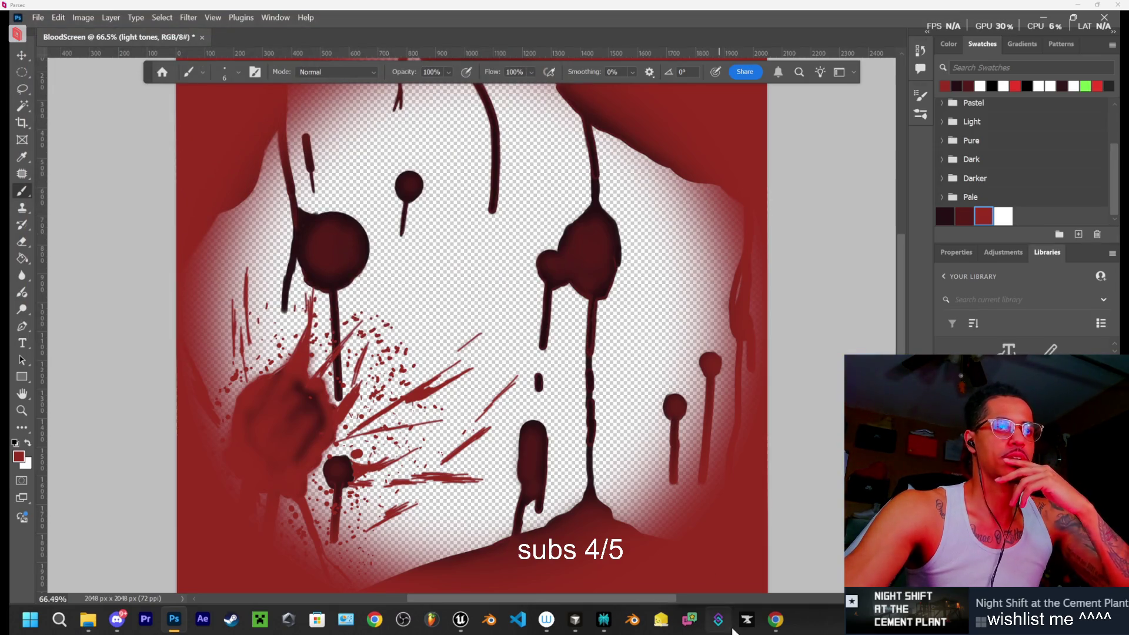
Maximize Perplexity and reopen the earlier jumpscare conversation from History
mouse_move(604, 620)
left_click(537, 510)
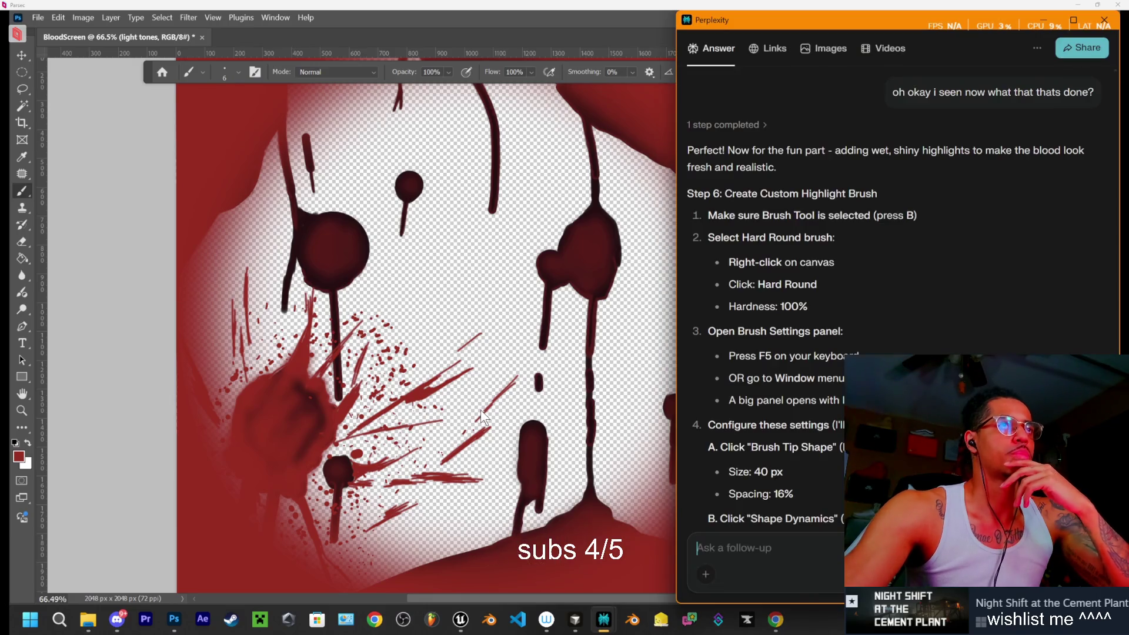
left_click(1074, 21)
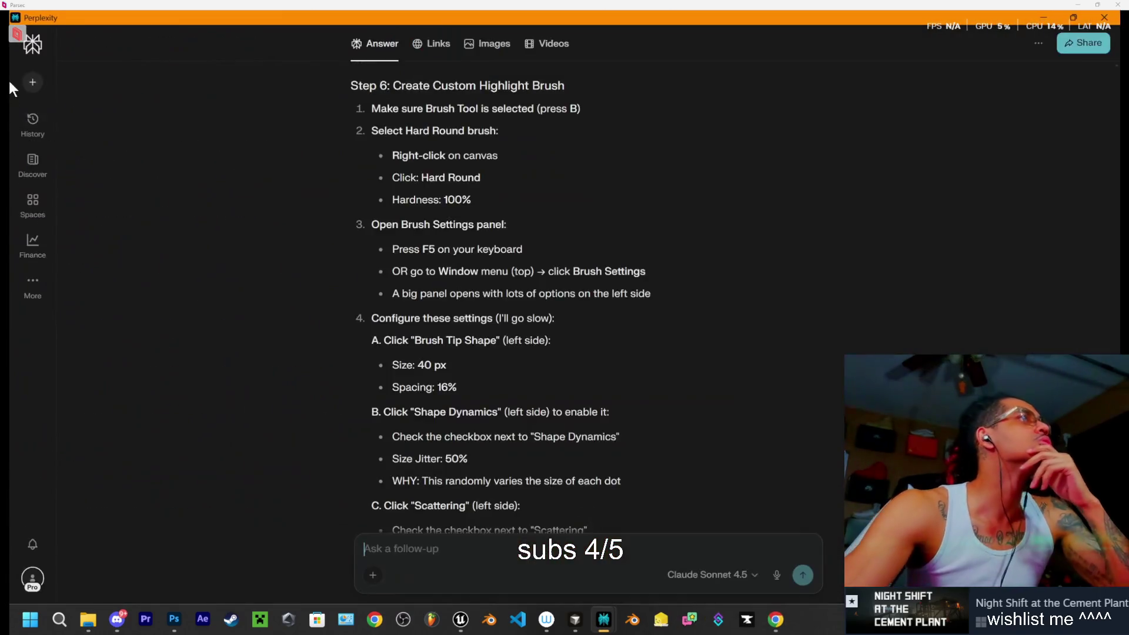
mouse_move(33, 125)
left_click(93, 247)
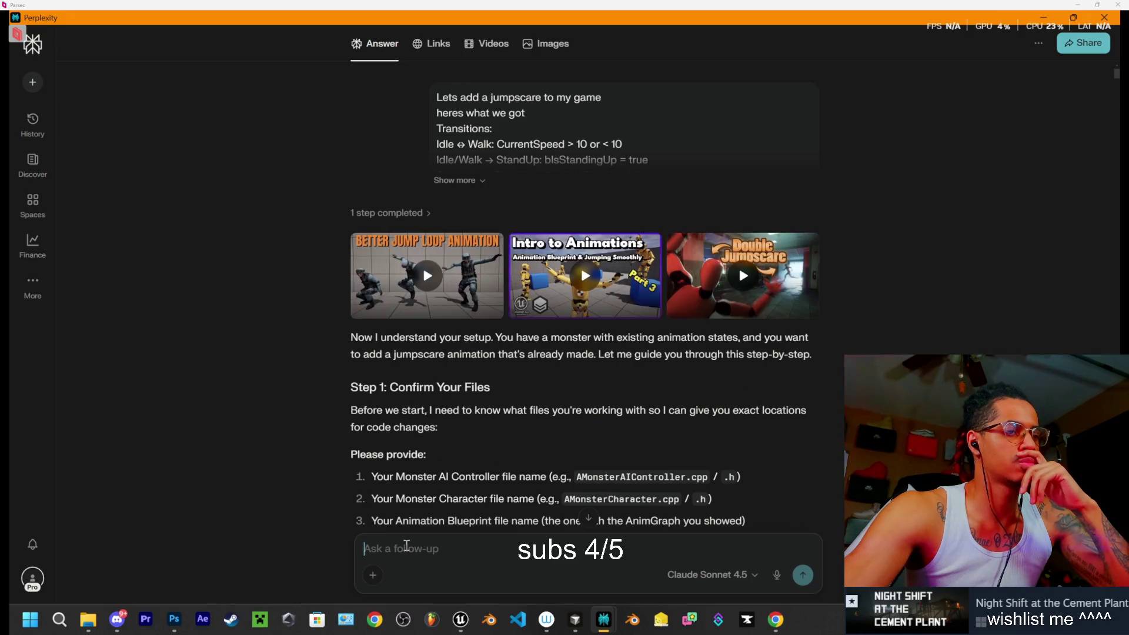
Ask 'im ready to add the blood to my jumpscare' and read the blood splatter widget guidance
type("im ready to add the blood to my")
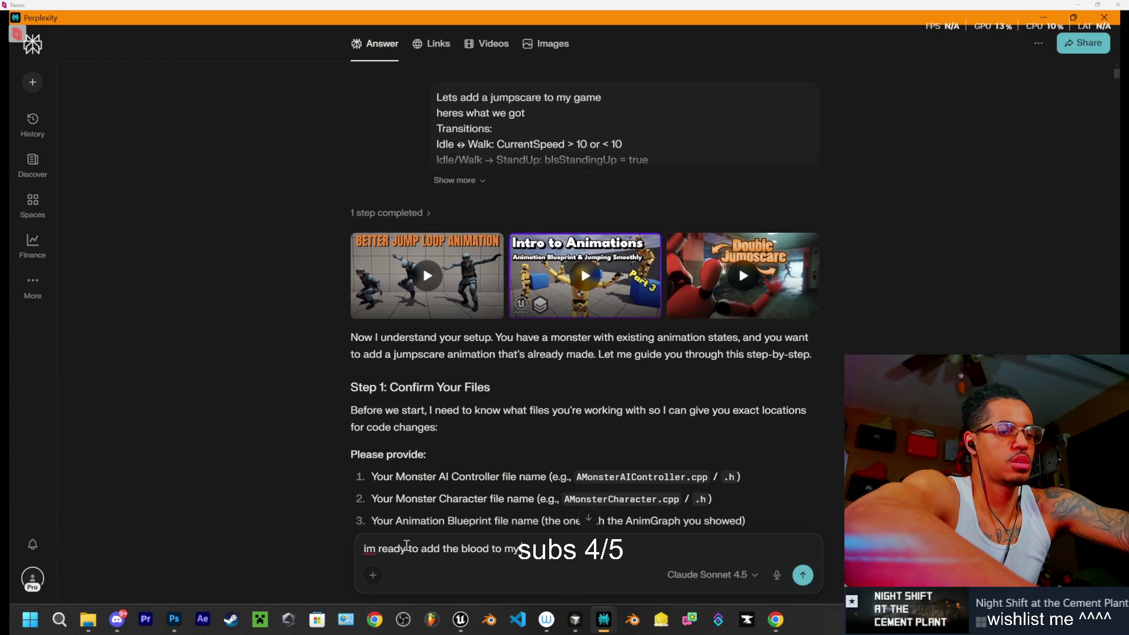
type(" jumpscare")
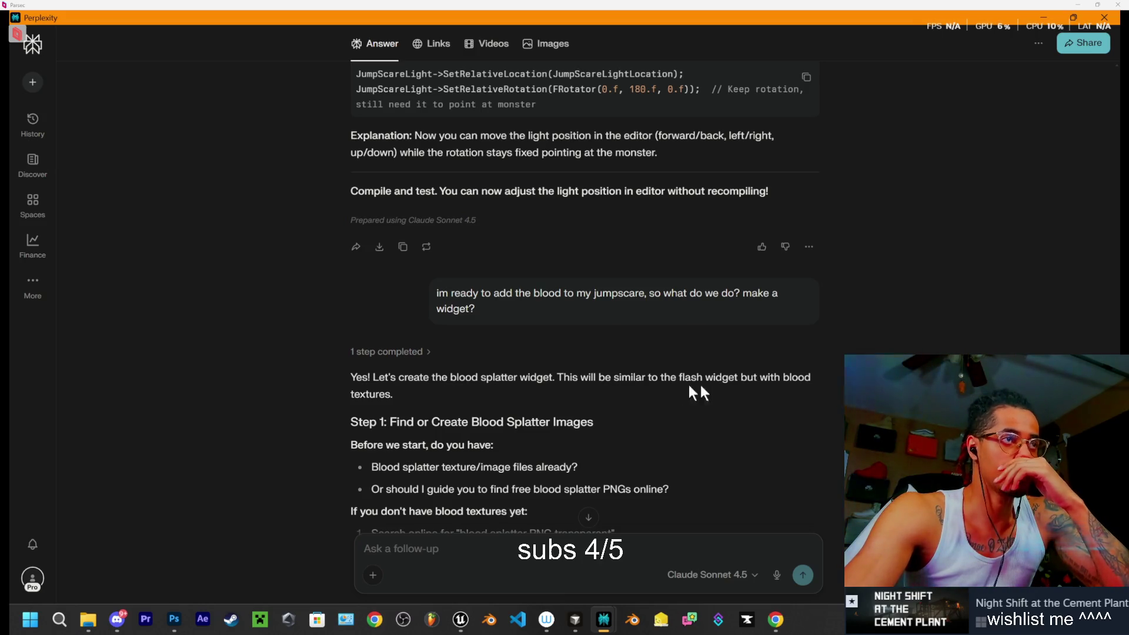
scroll(465, 388, "down", 1)
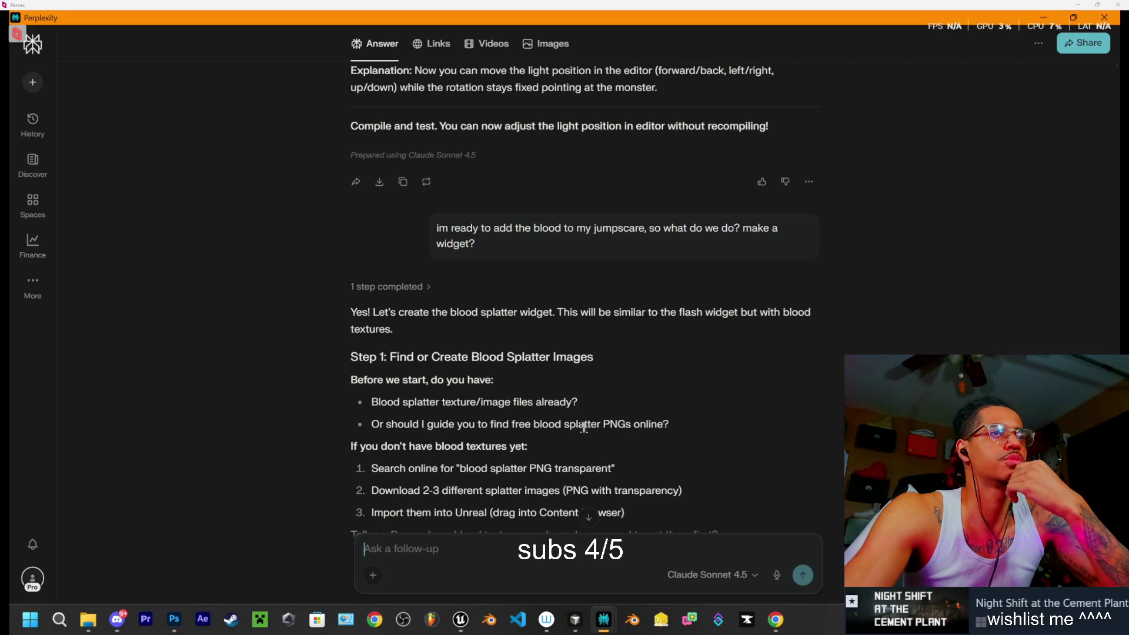
scroll(583, 428, "down", 1)
scroll(461, 406, "down", 1)
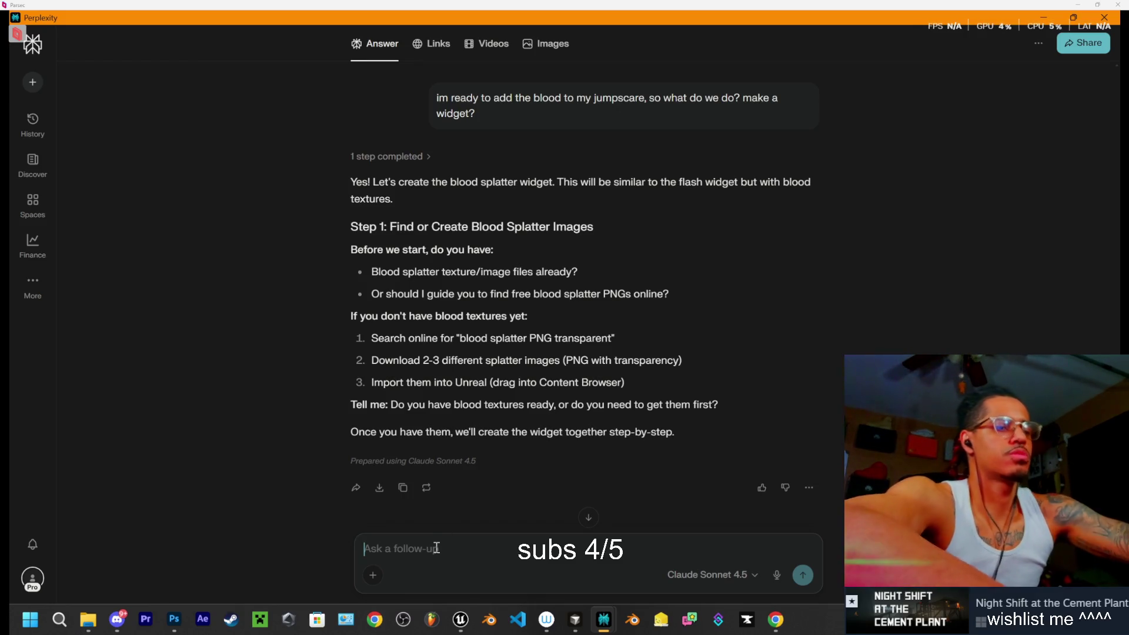
Send 'im just using 1 for now', then edit it to 'what size should they be' for texture-size advice
type("im just usi")
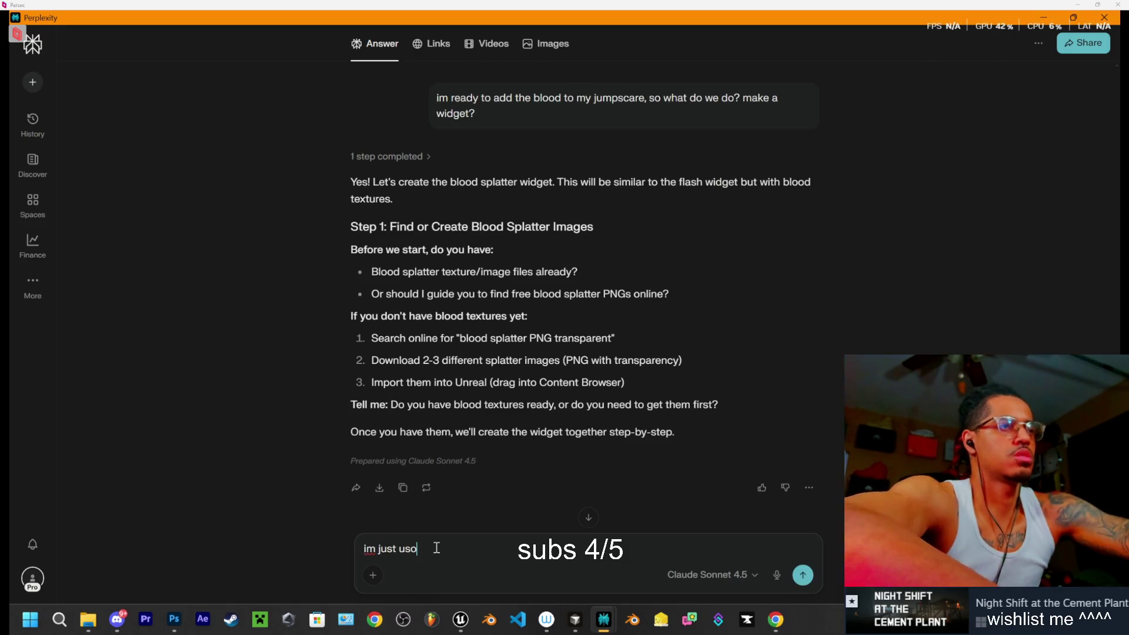
type("ng 1 fo")
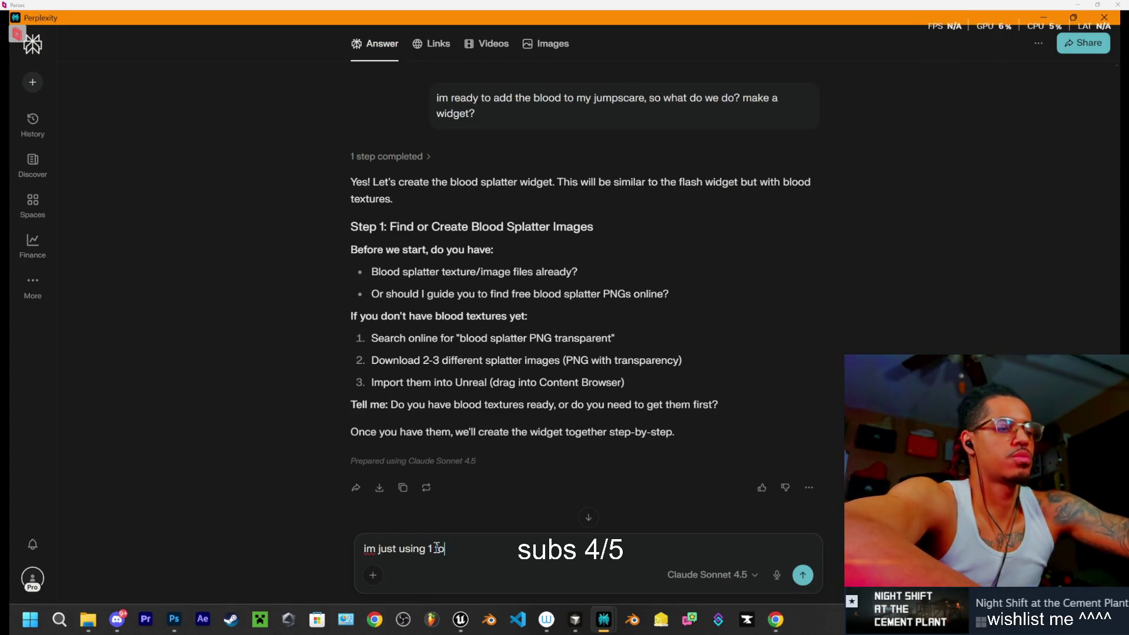
type("r now")
key("Return")
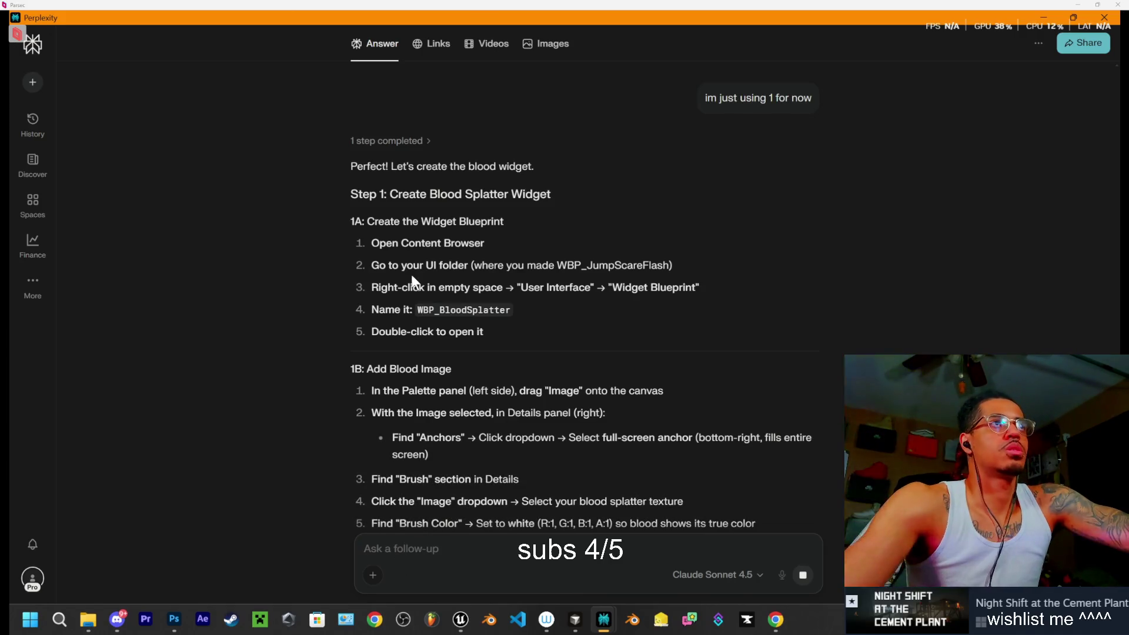
mouse_move(758, 98)
left_click(658, 99)
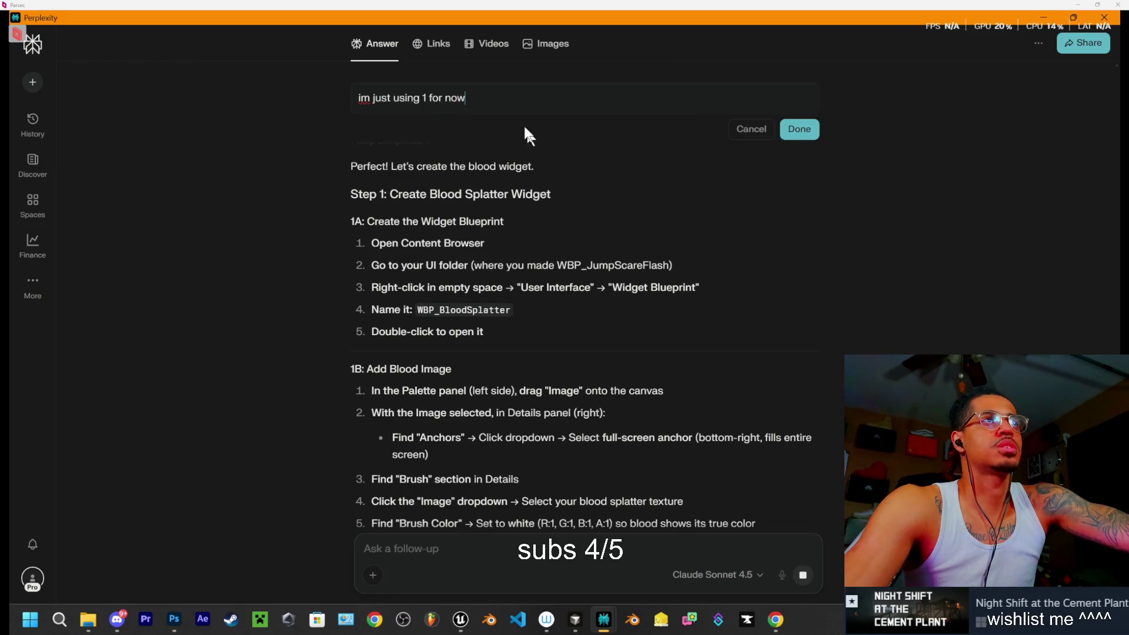
left_click_drag(479, 97, 337, 97)
type("what")
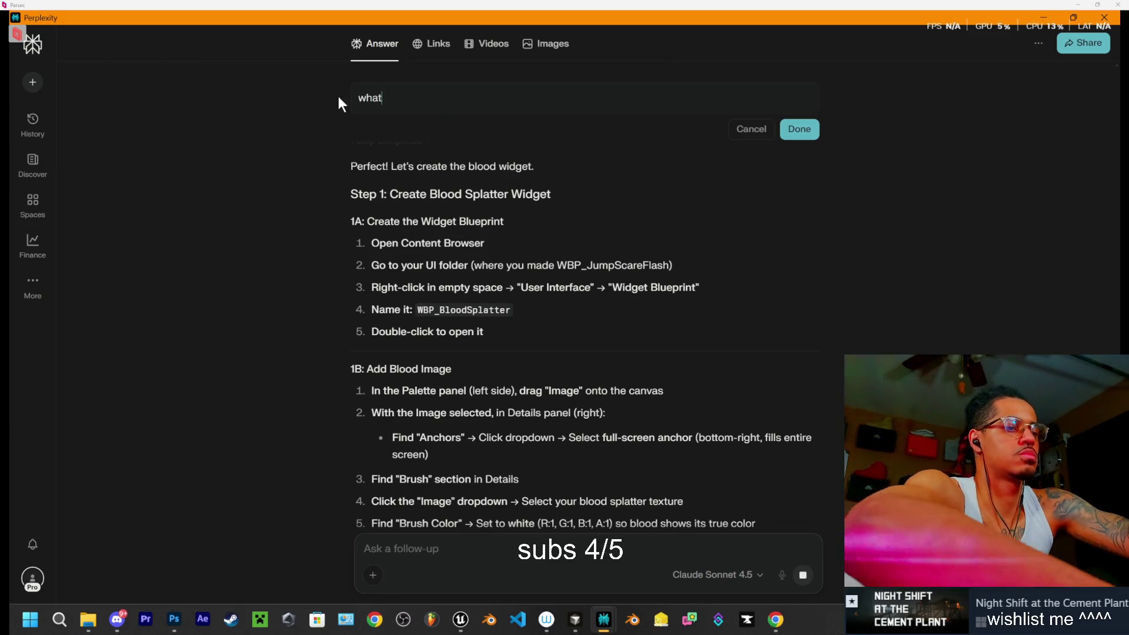
type("  size should they be")
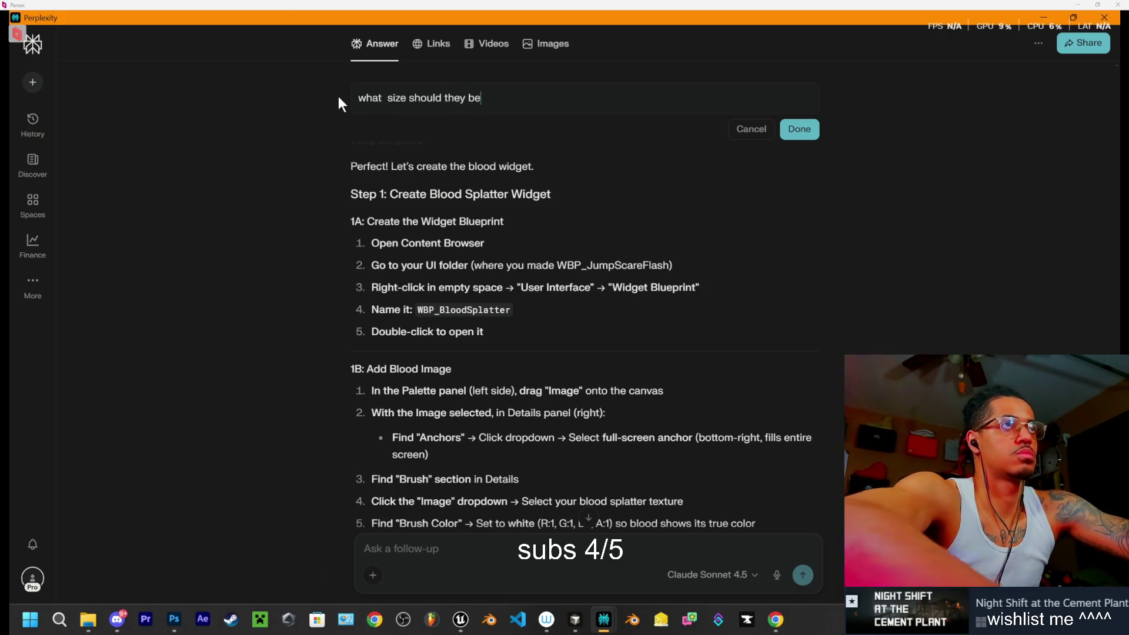
key("Return")
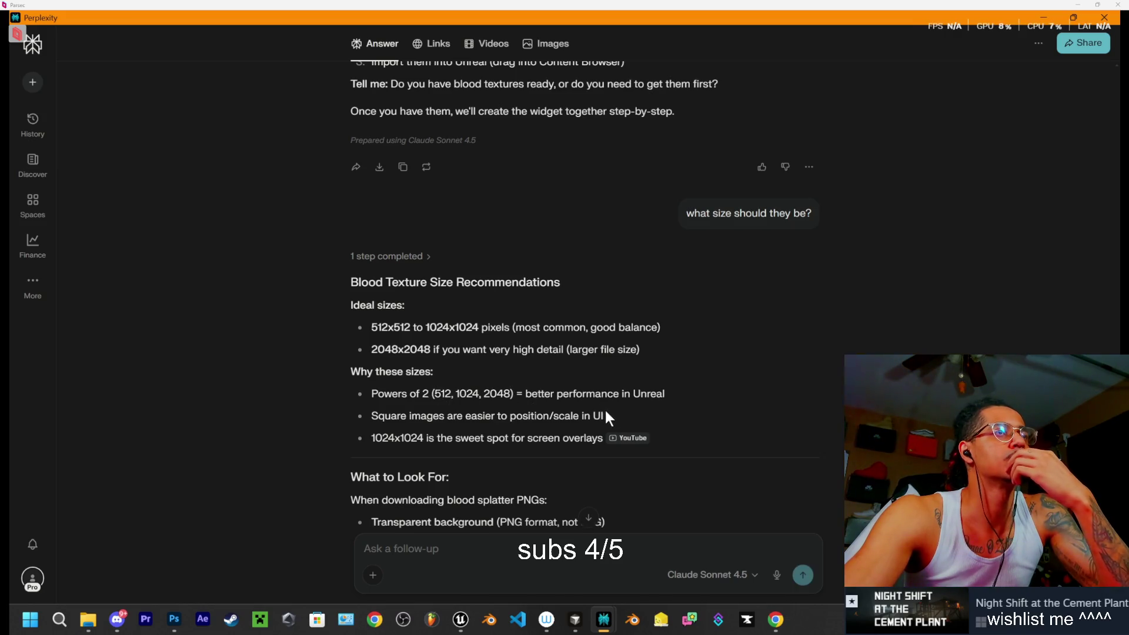
scroll(604, 408, "down", 3)
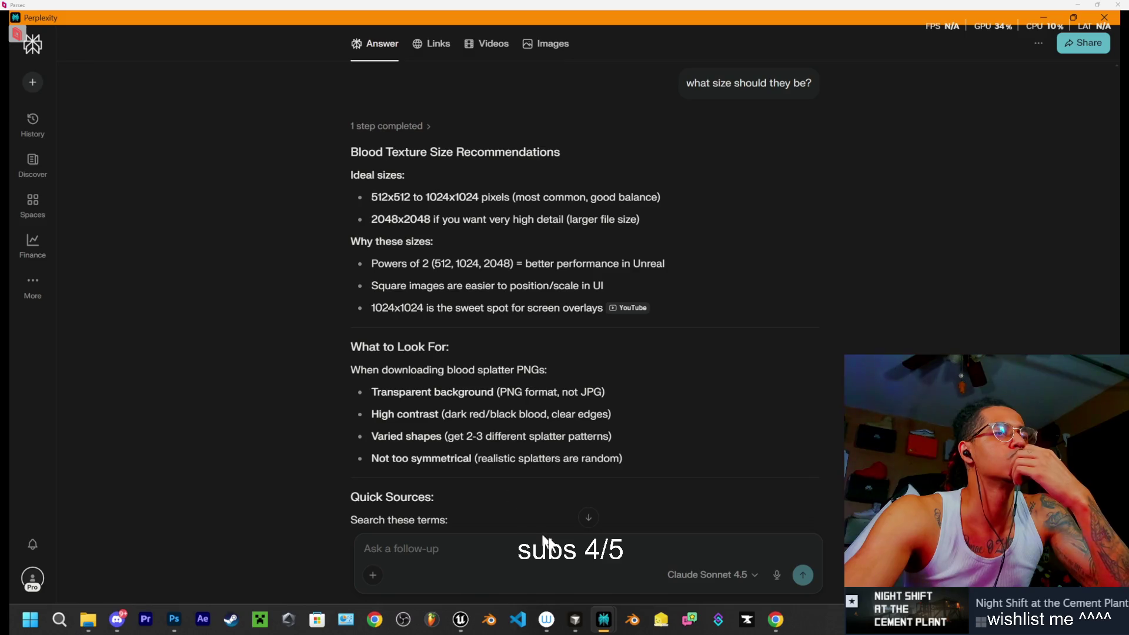
left_click(776, 620)
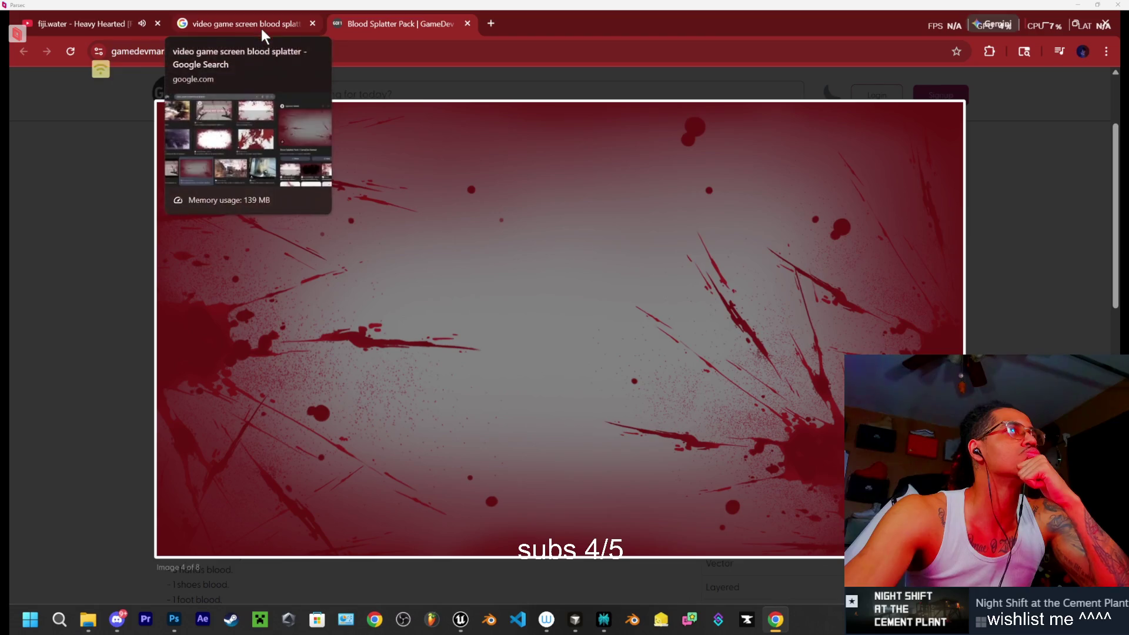
Open a new Chrome tab with 'blood splatter' in the address bar, then return to Perplexity
left_click(491, 24)
left_click(442, 52)
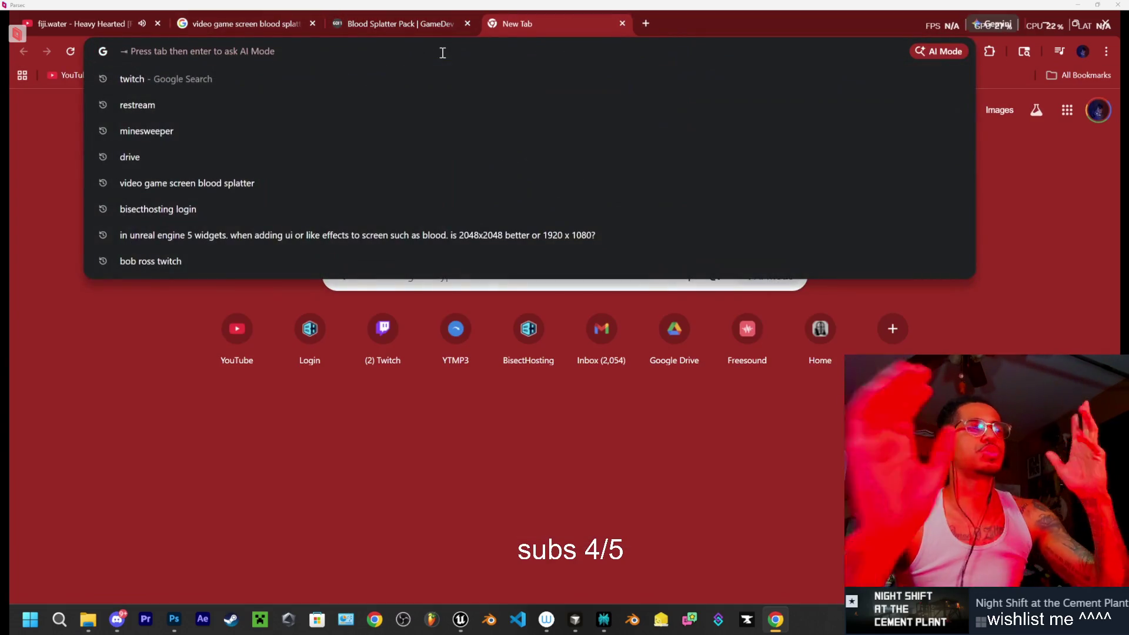
type("blood splatter")
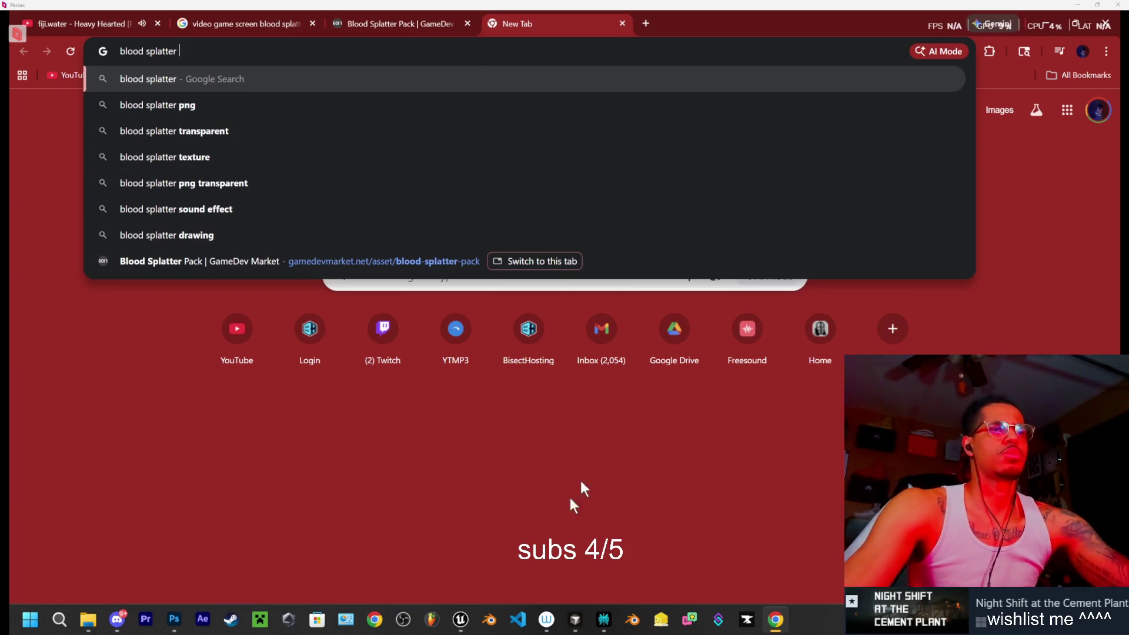
left_click(604, 619)
left_click(530, 548)
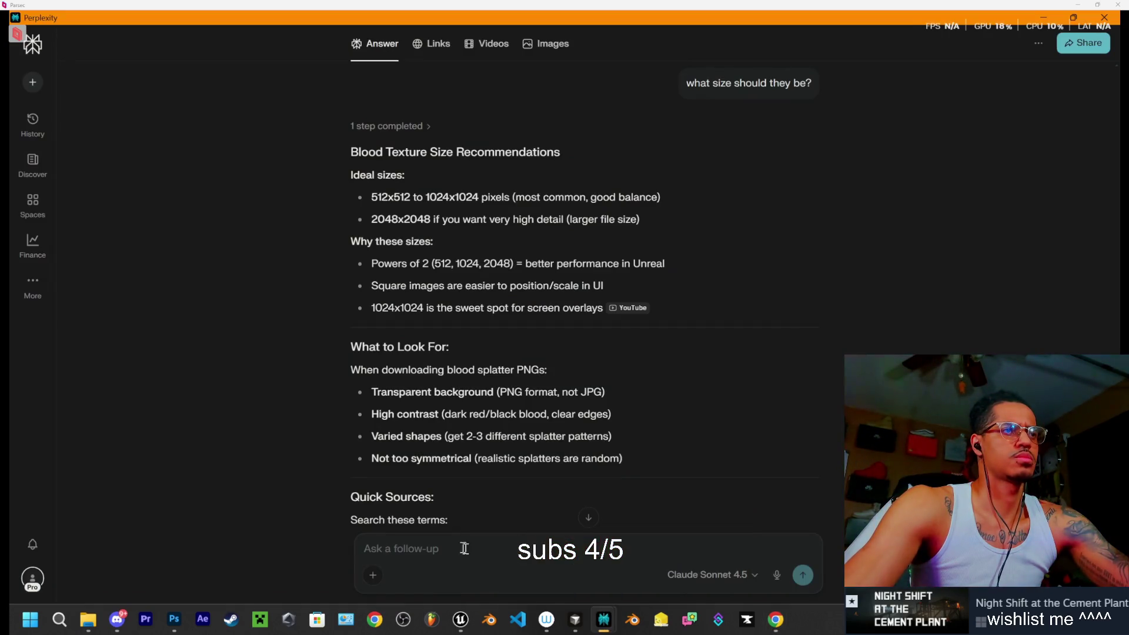
Ask 'why 2 -3?' and read why layering several splatter images looks more realistic
type("why")
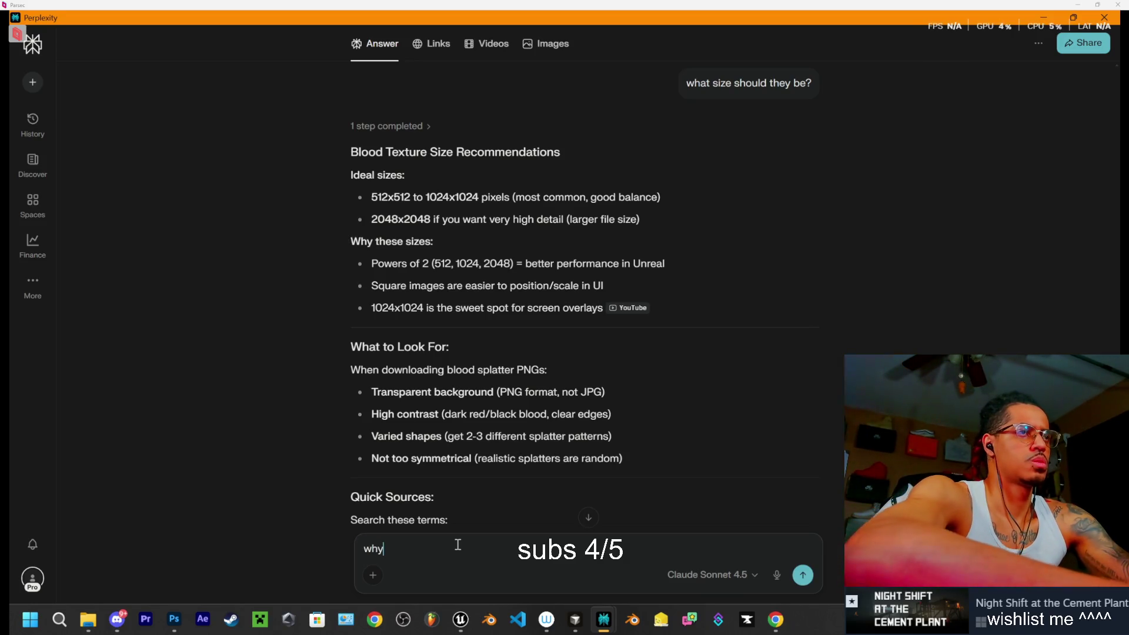
type(" 2 -3?")
key("Return")
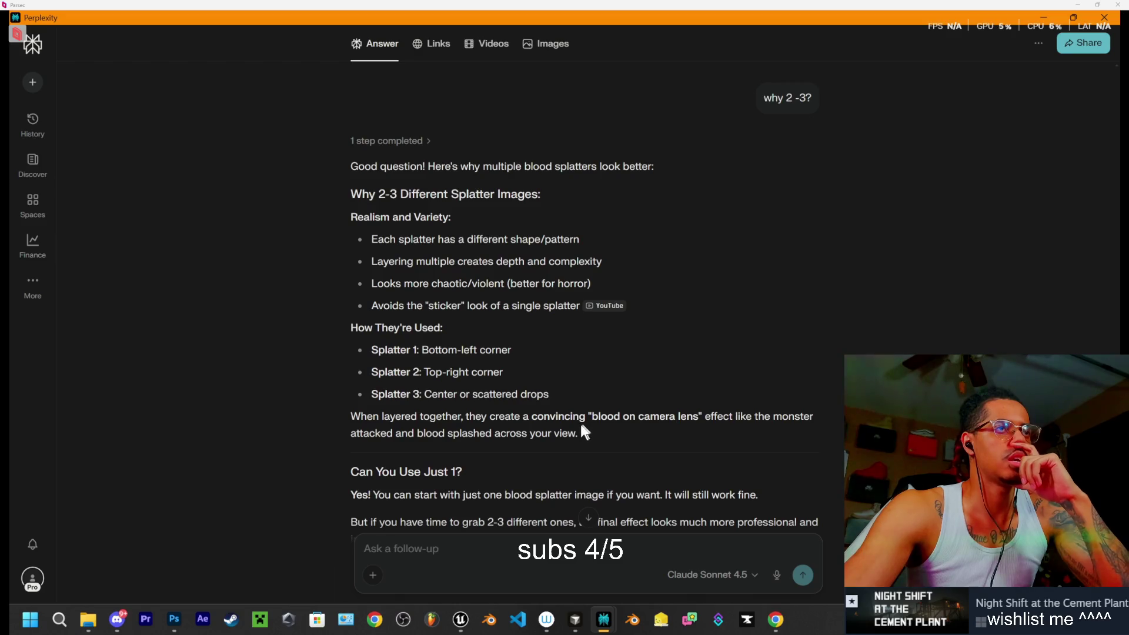
scroll(553, 427, "down", 1)
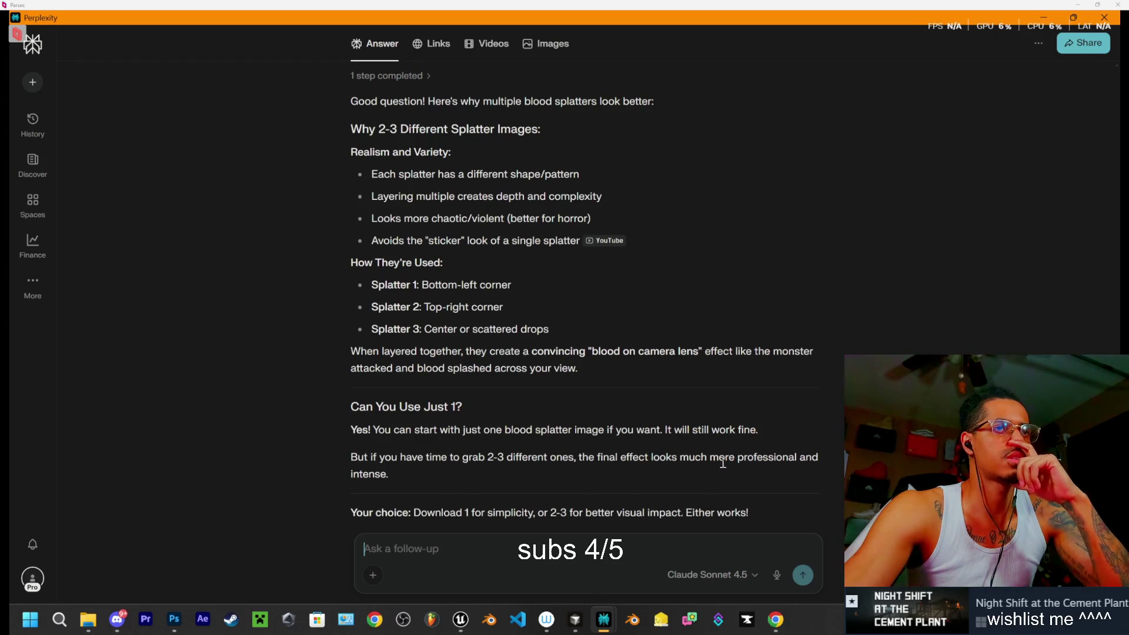
scroll(682, 455, "down", 1)
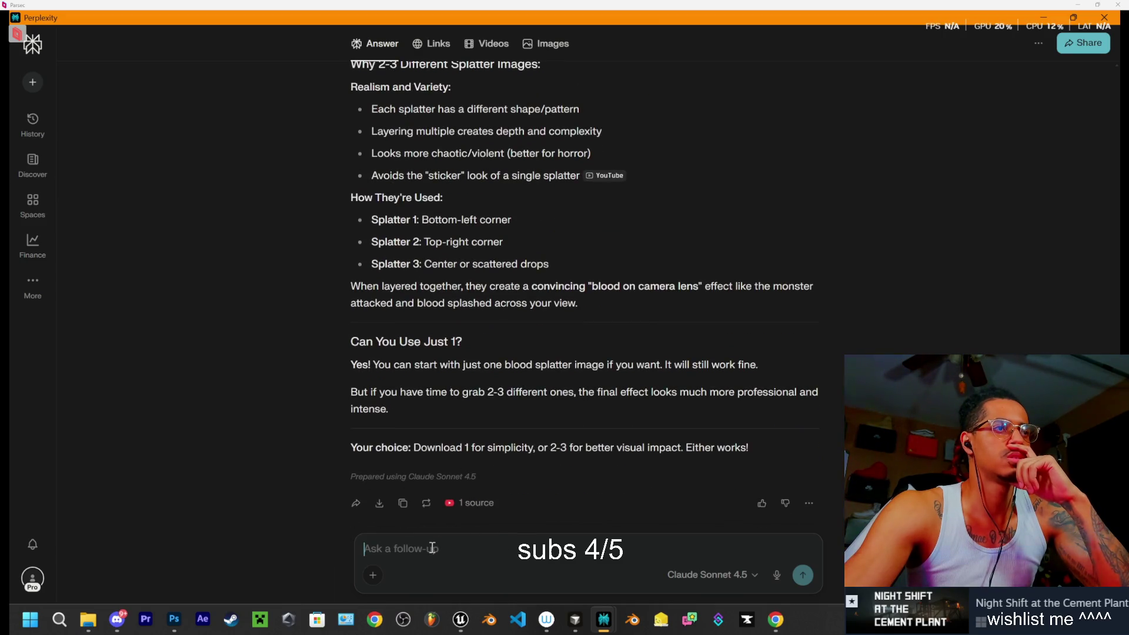
Ask whether all 3 splatters can go in one picture since they sit in different areas
type("if we are using ")
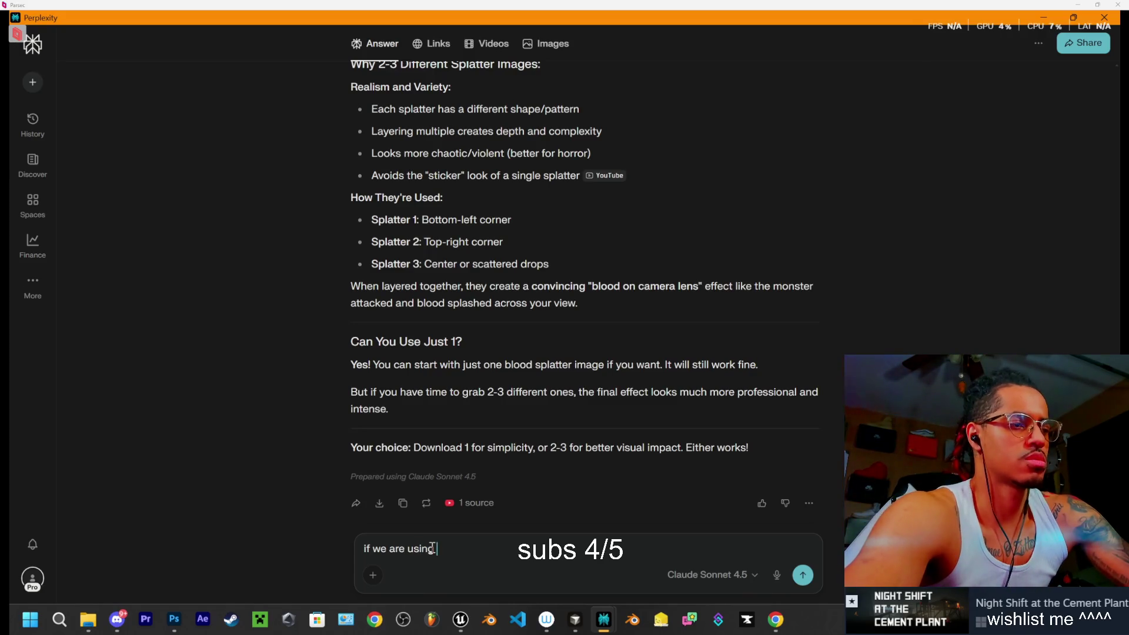
type("sy\\ay ")
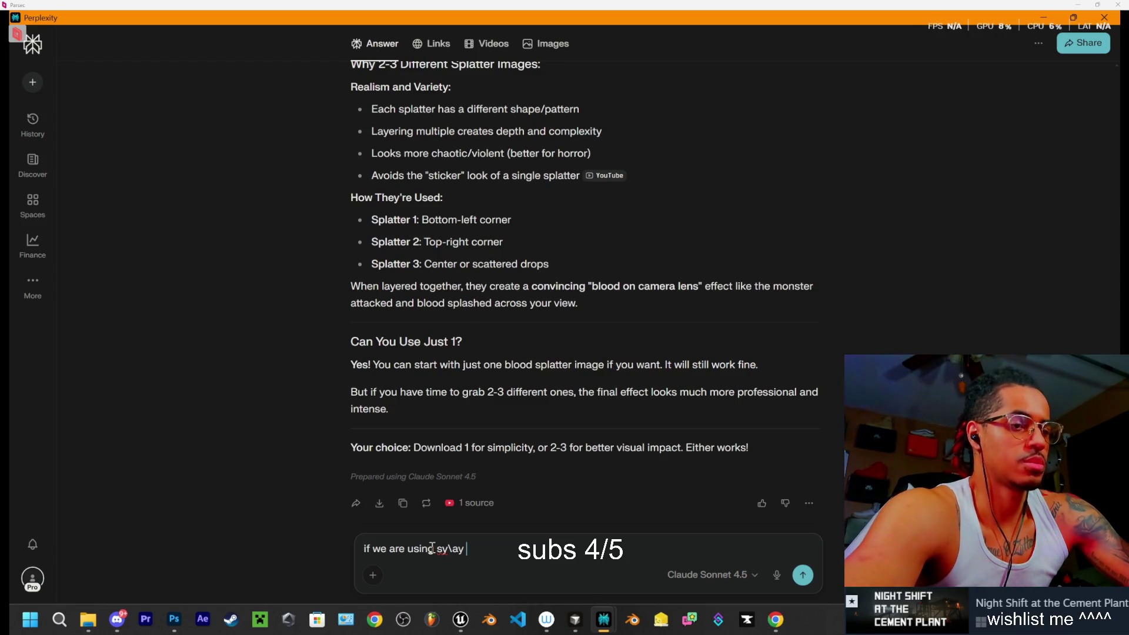
key("BackSpace")
key("BackSpace")
key("BackSpace")
key("BackSpace")
key("BackSpace")
type("ay 3, ")
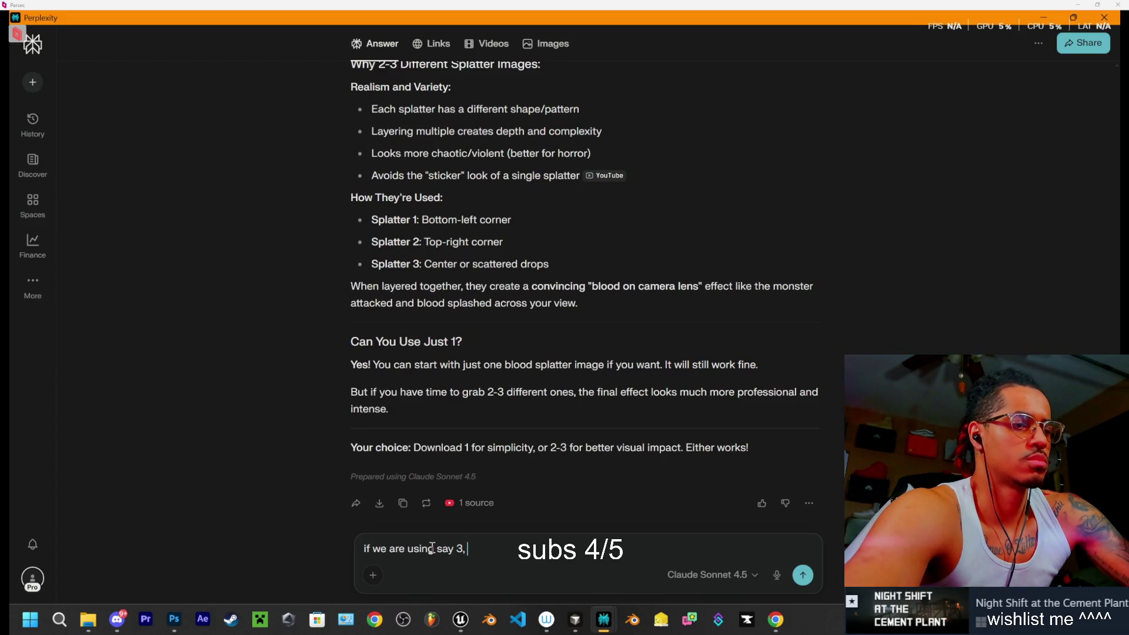
type("in differ")
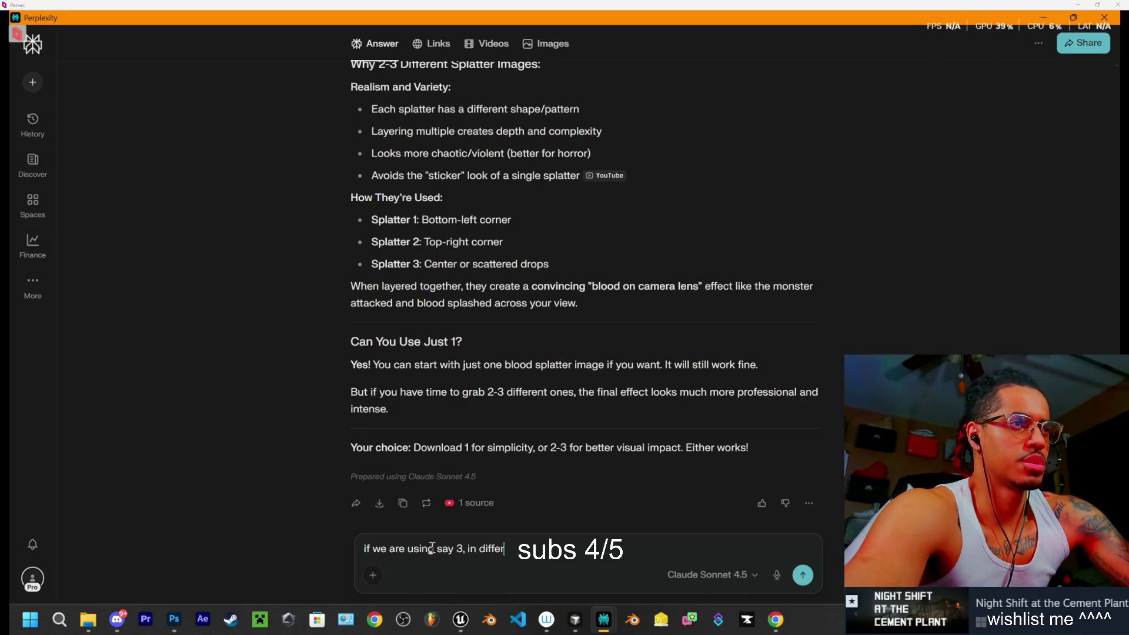
type("ne\\")
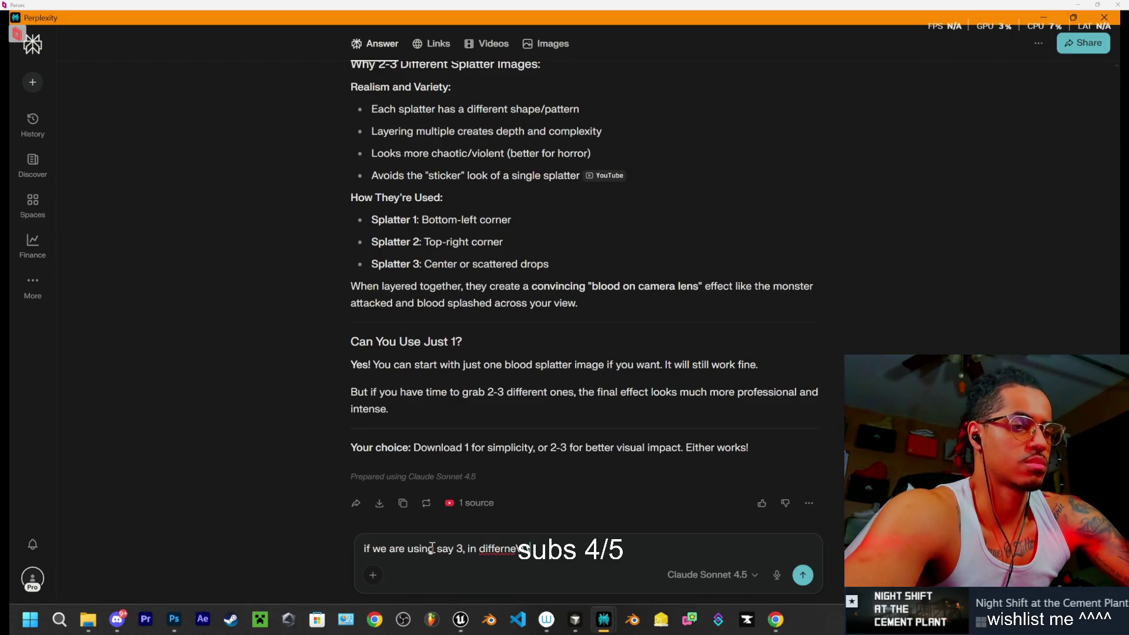
key("BackSpace")
key("BackSpace")
key("BackSpace")
type("enc are")
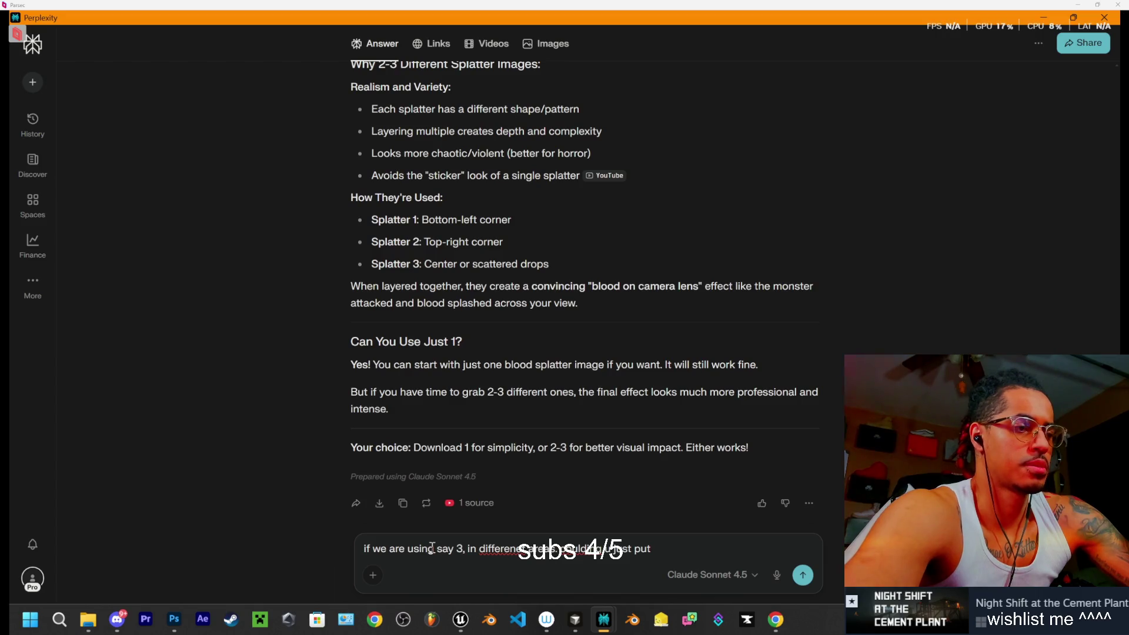
type("all 3")
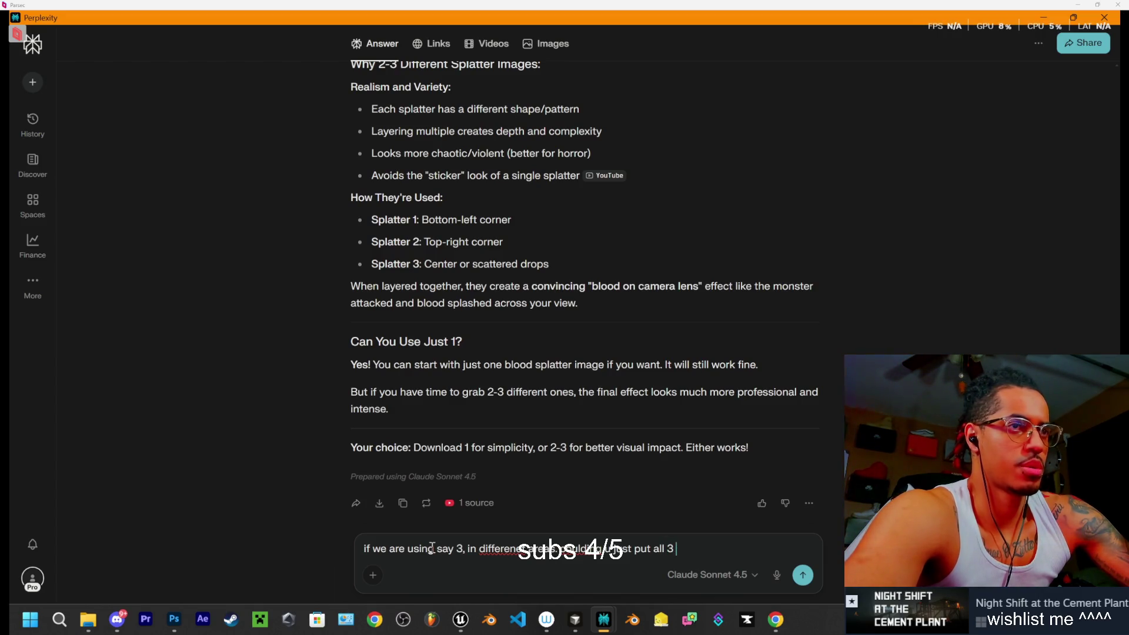
key("BackSpace")
key("BackSpace")
type("images in")
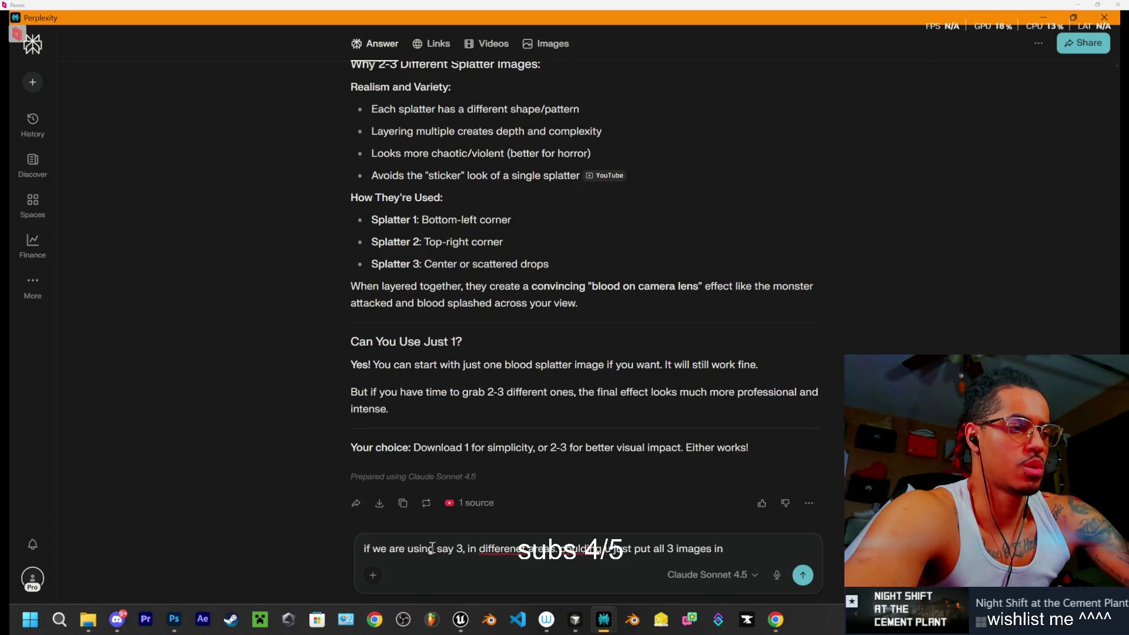
type(" 1 picture since it")
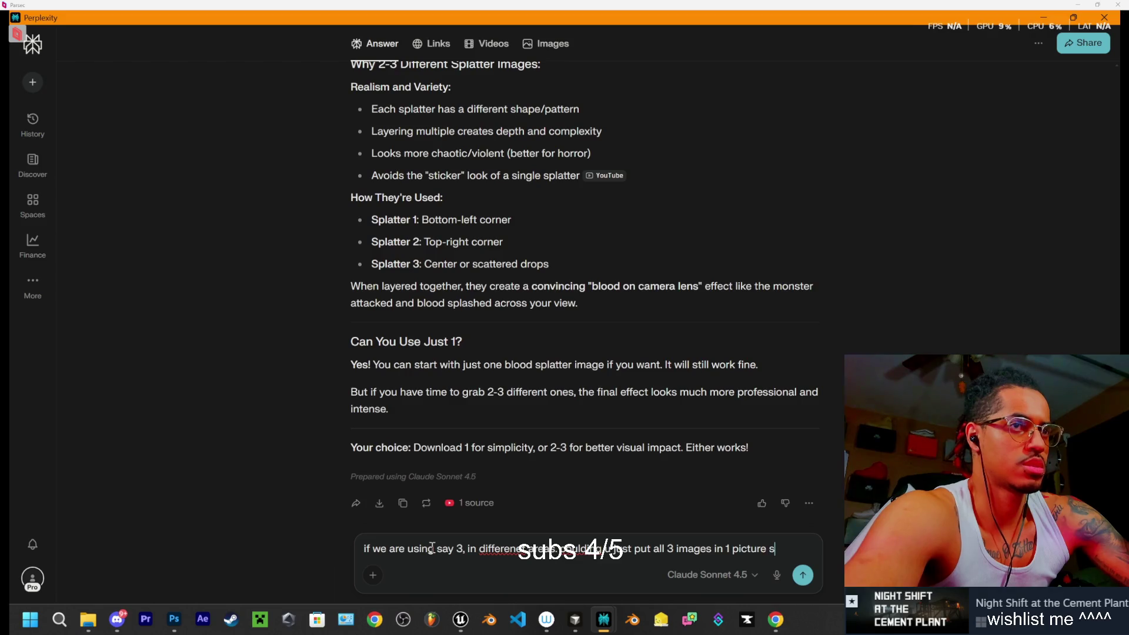
type("ll")
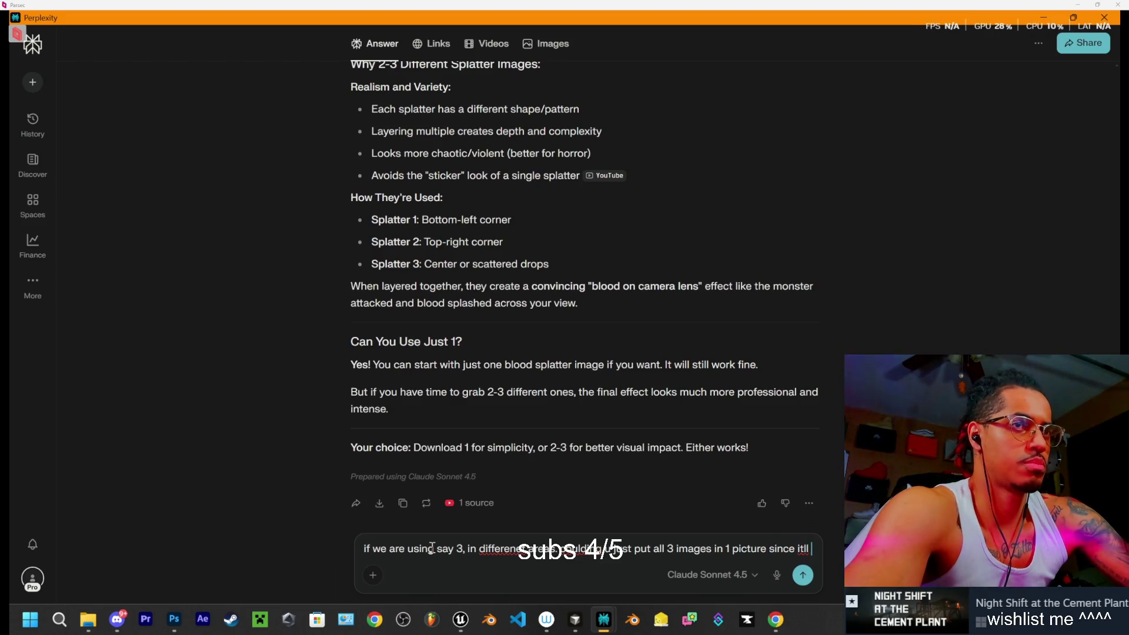
type(" be in 3 different areas?")
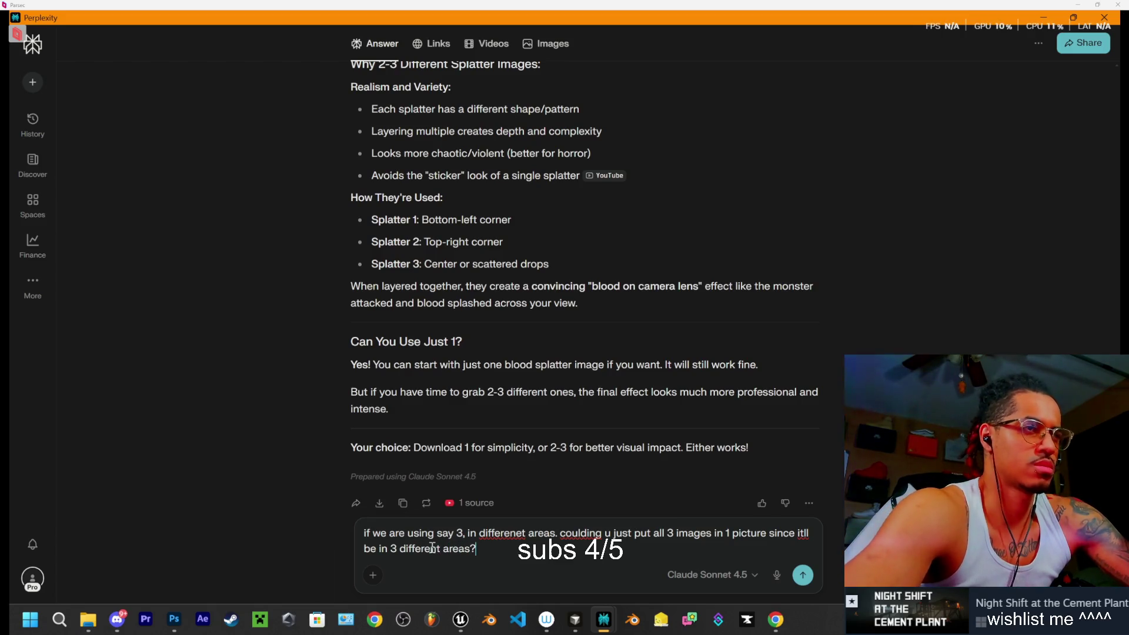
key("Return")
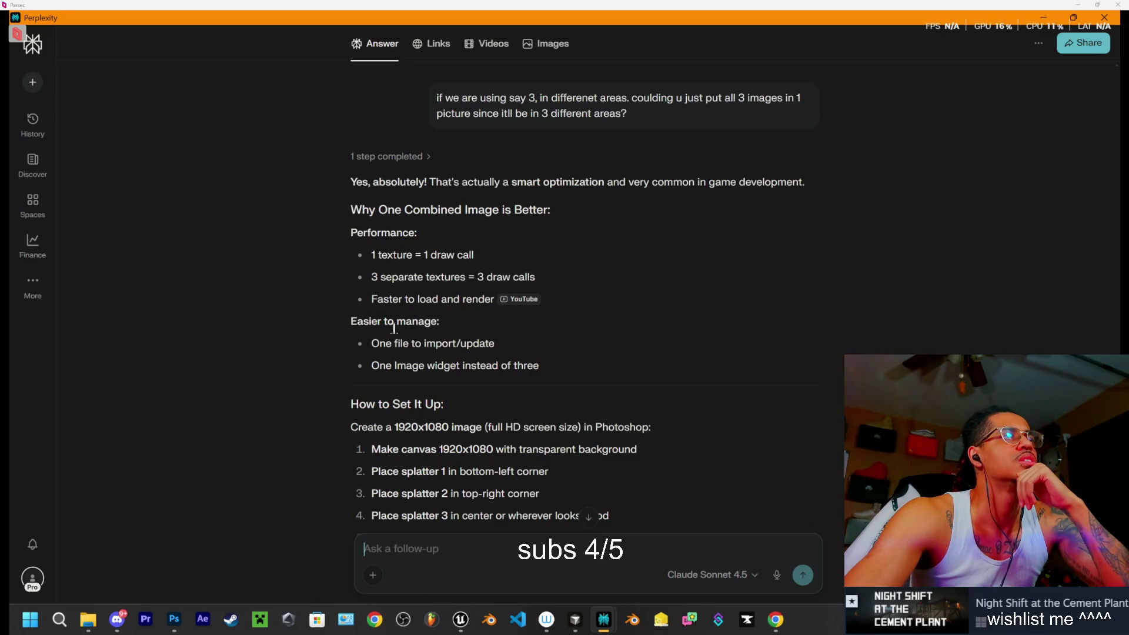
Read the advice for one 1920x1080 transparent composite PNG and start asking why full screen
scroll(419, 388, "down", 1)
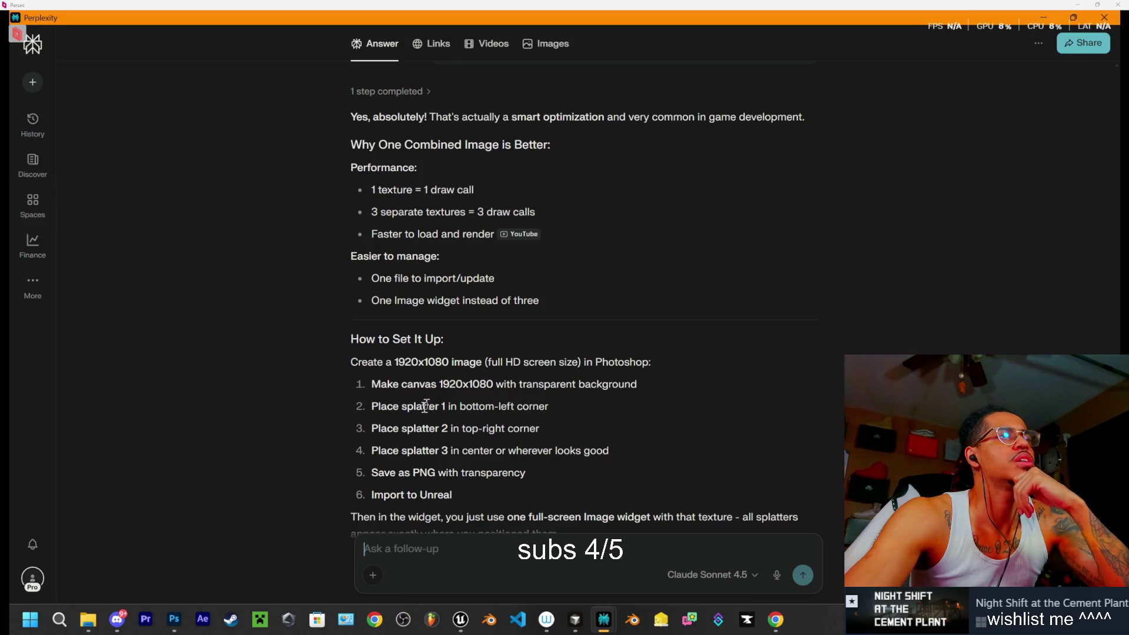
scroll(469, 417, "down", 1)
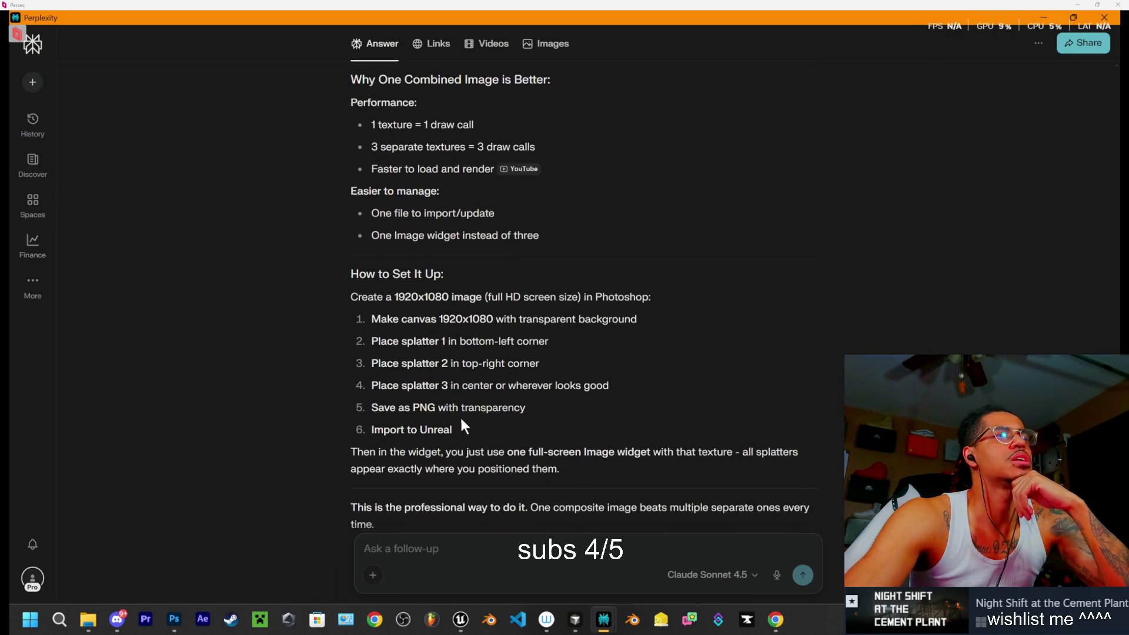
scroll(470, 356, "down", 2)
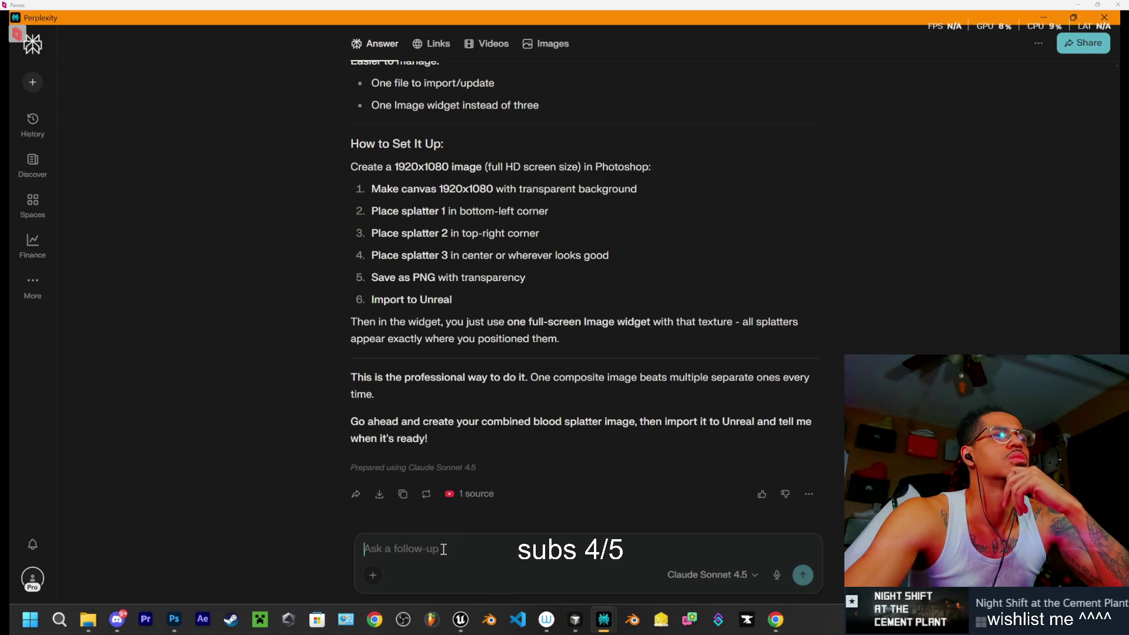
type("why full screen s")
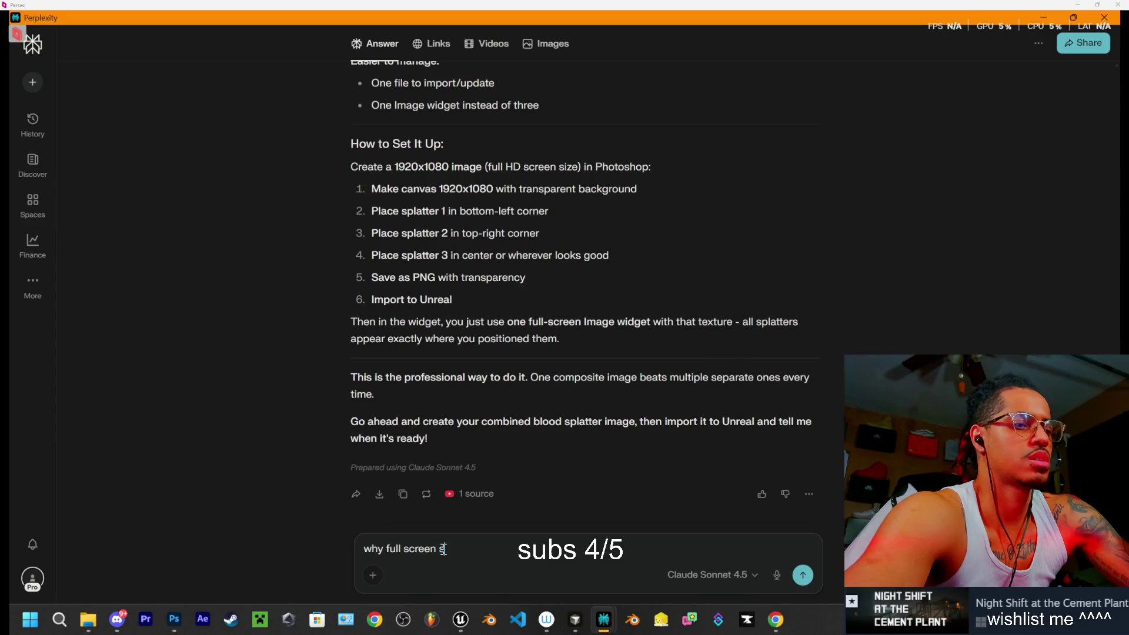
type("ize i thogu")
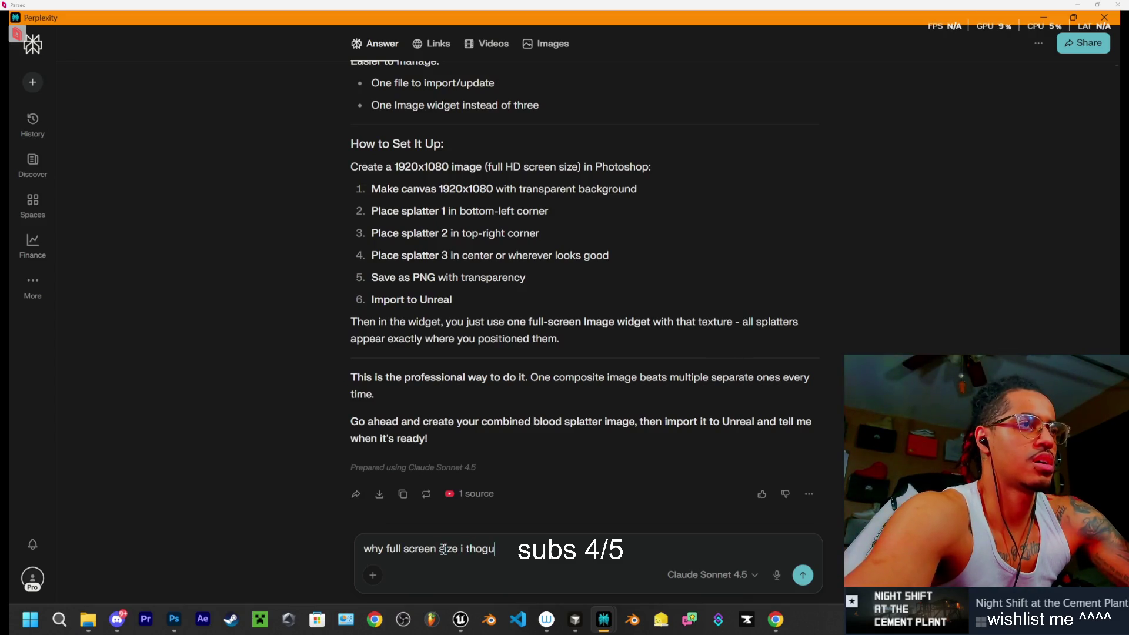
type("th we needed a 20")
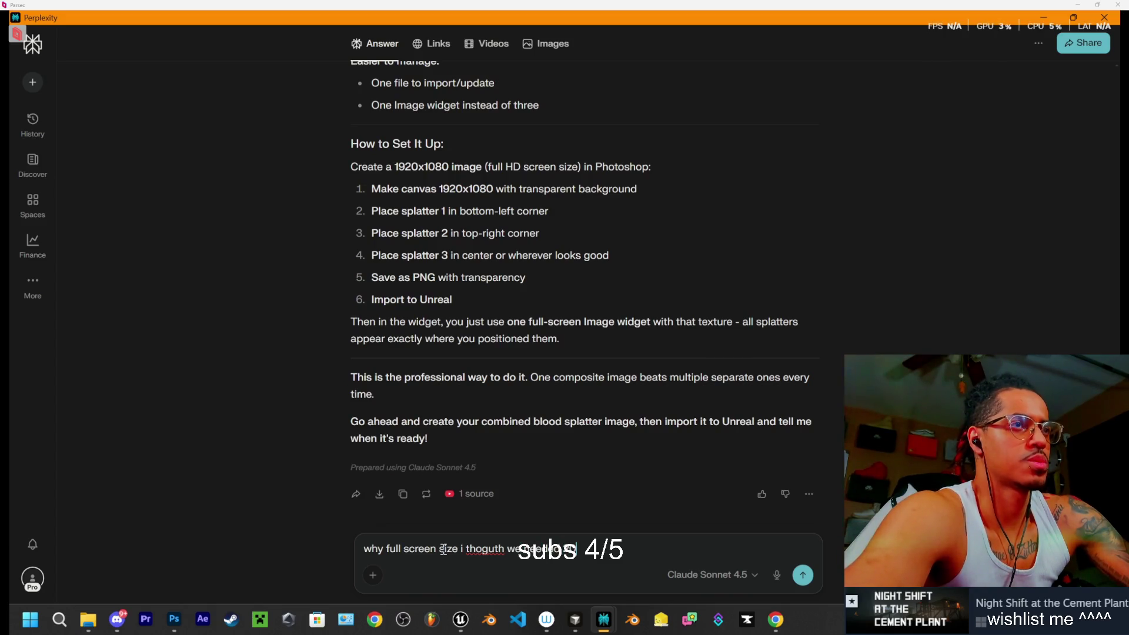
type("8")
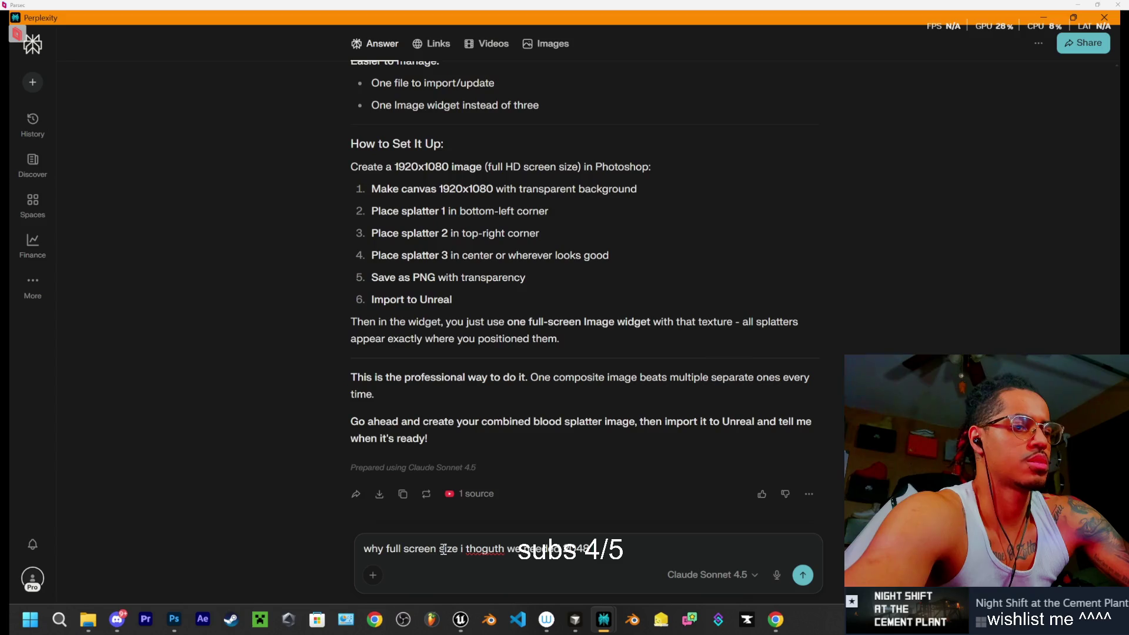
type("tures")
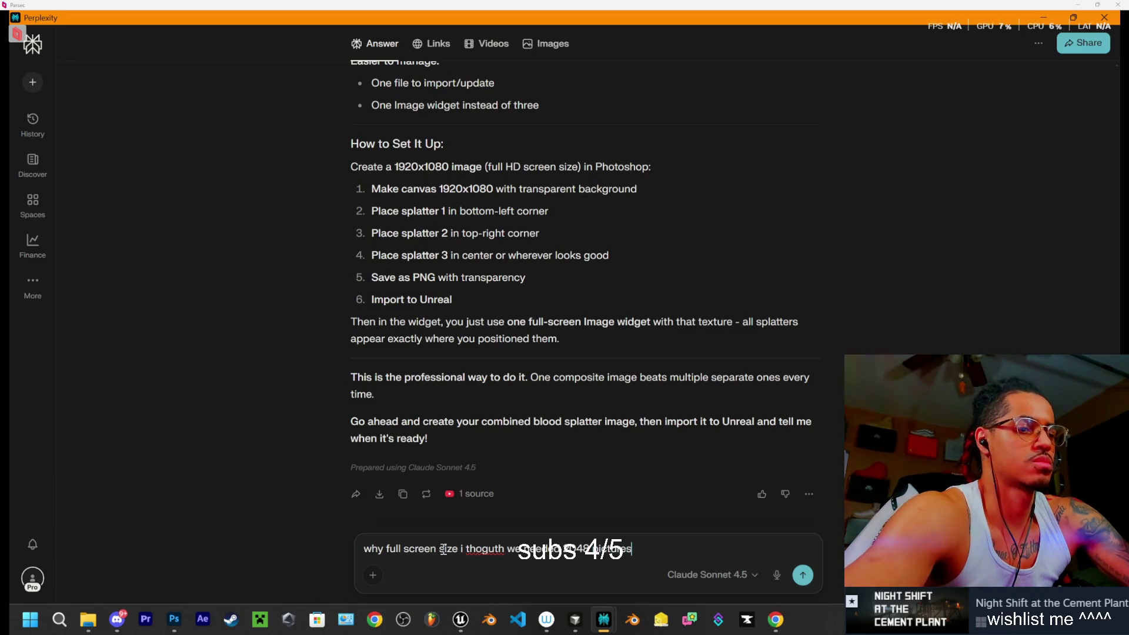
type("?")
Send the full-screen versus 2048 textures question and read the 1920x1080 canvas explanation
key("Return")
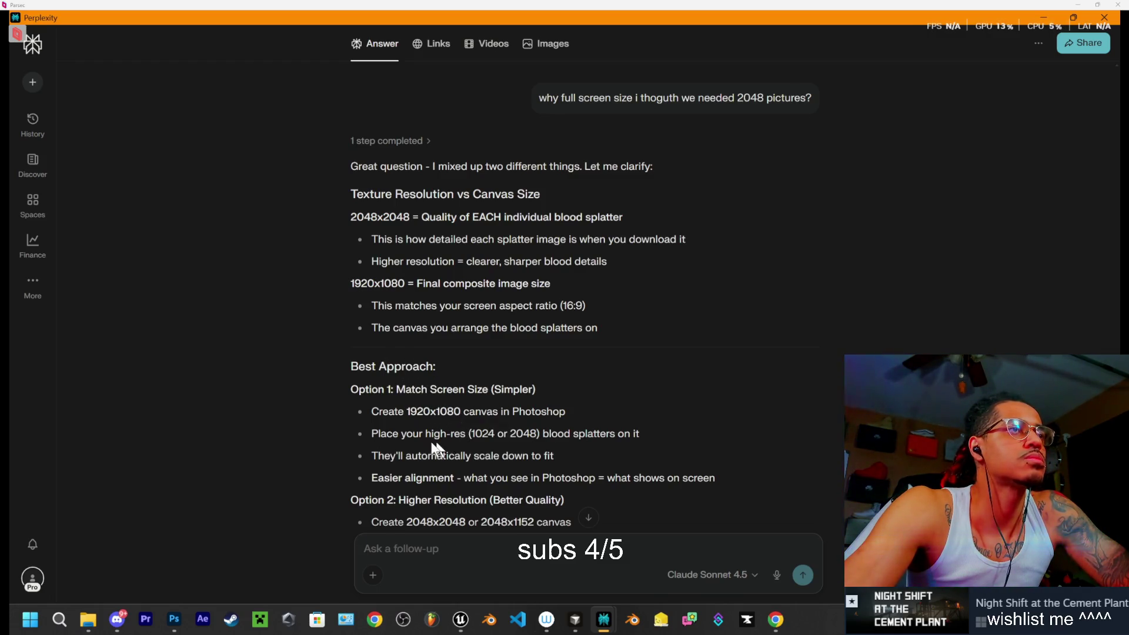
scroll(450, 430, "down", 1)
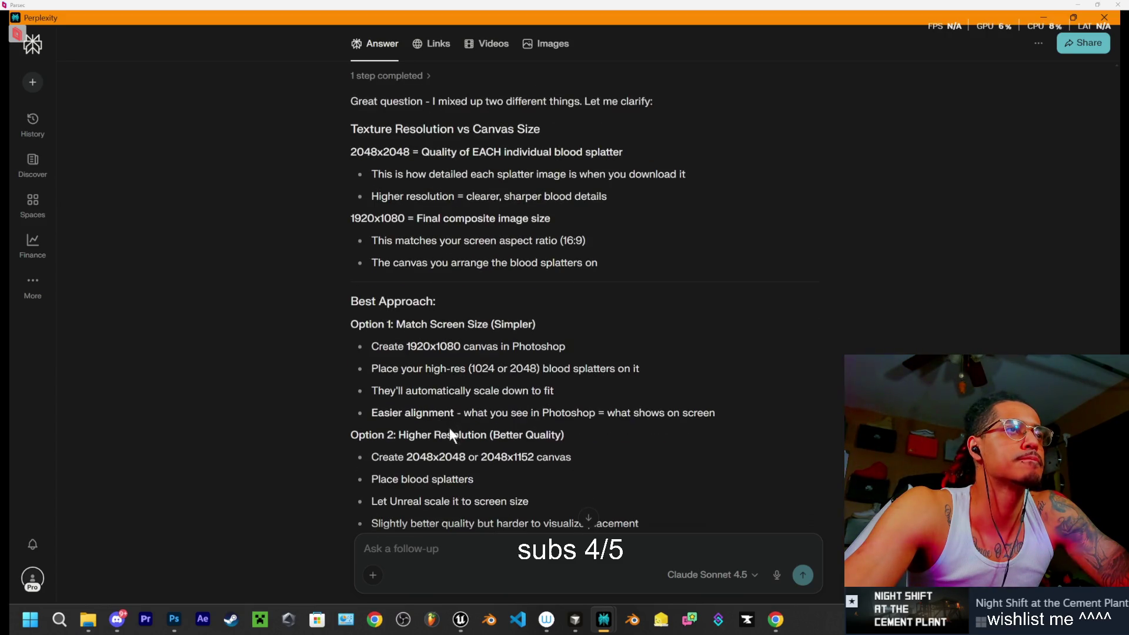
scroll(444, 425, "down", 1)
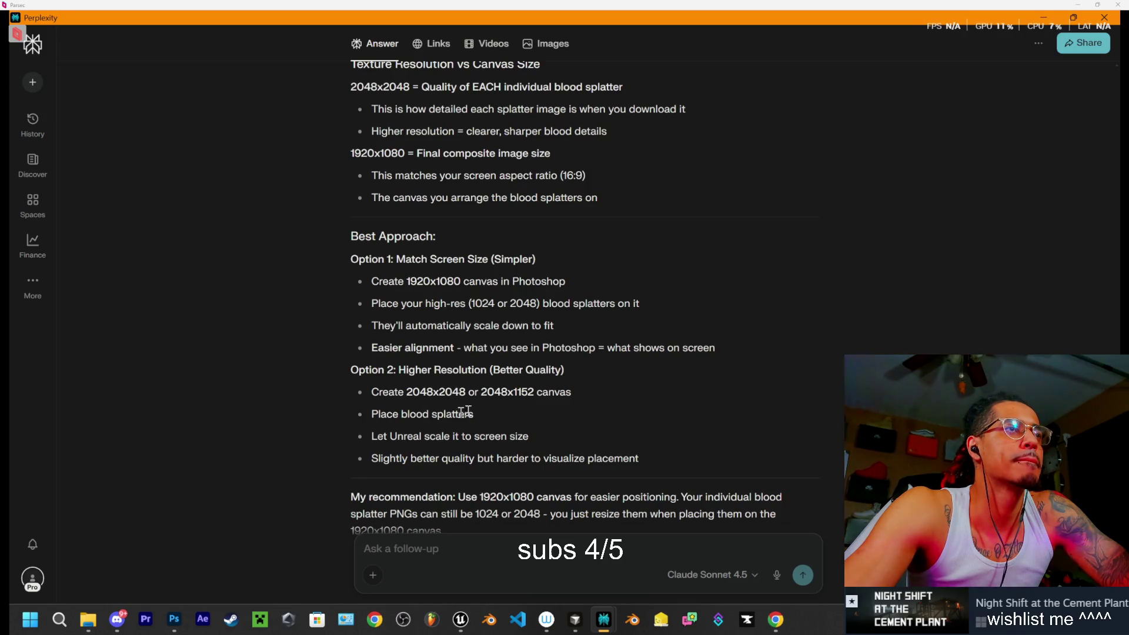
scroll(447, 419, "down", 1)
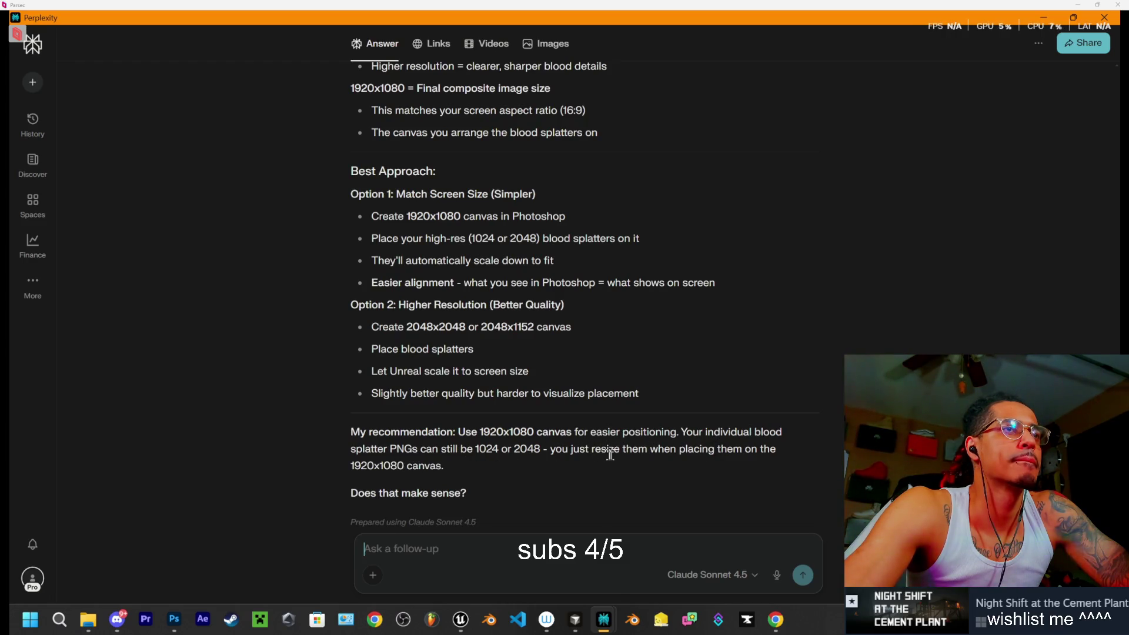
scroll(623, 454, "down", 1)
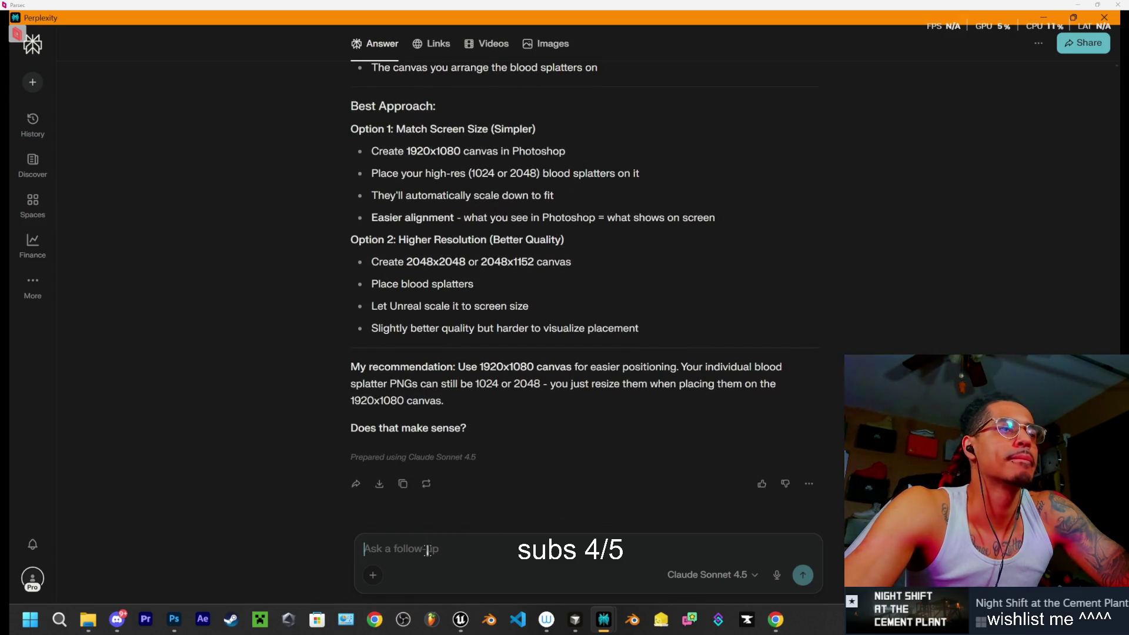
type("when i export what size am i putting them on top")
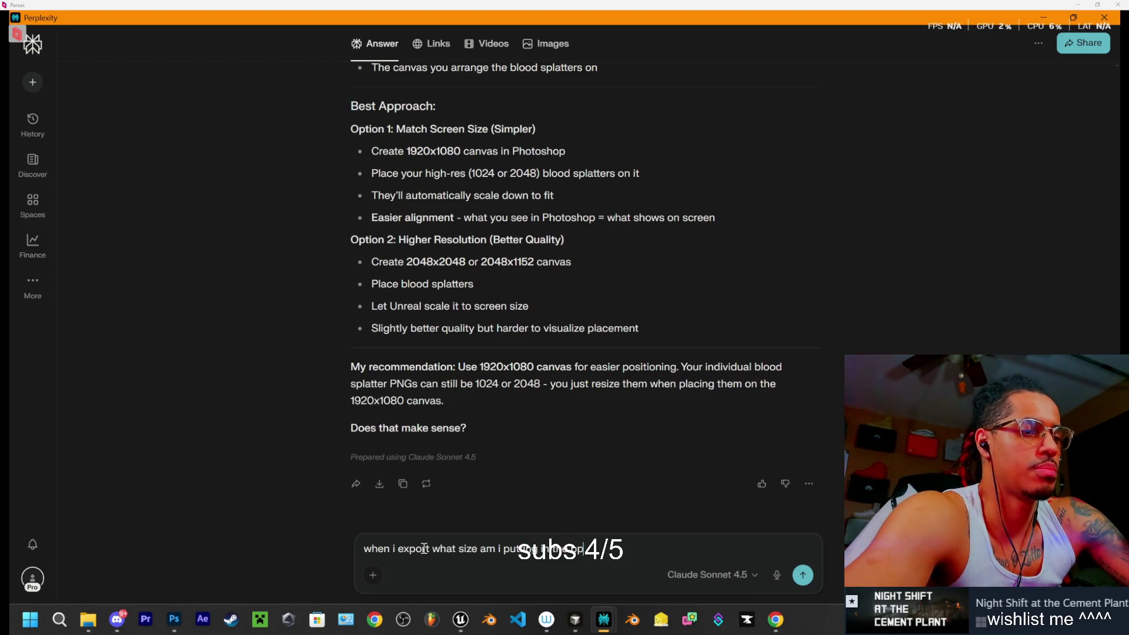
type("idget")
Send the widget export-size question and read the 1920x1080 export and full-screen anchor advice
key("Return")
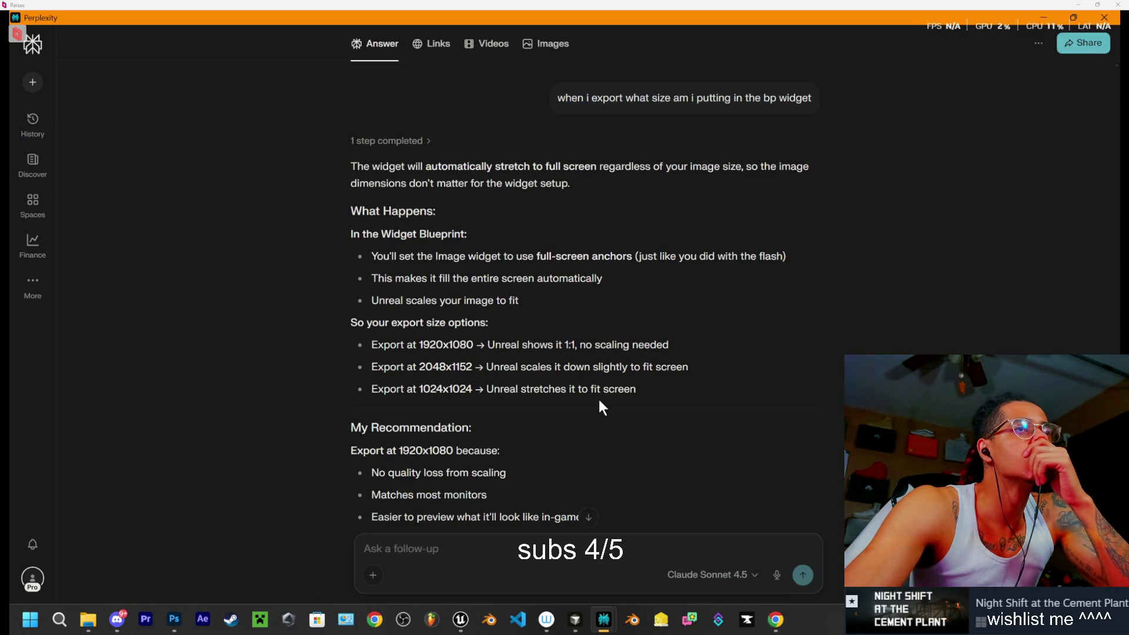
scroll(547, 400, "down", 1)
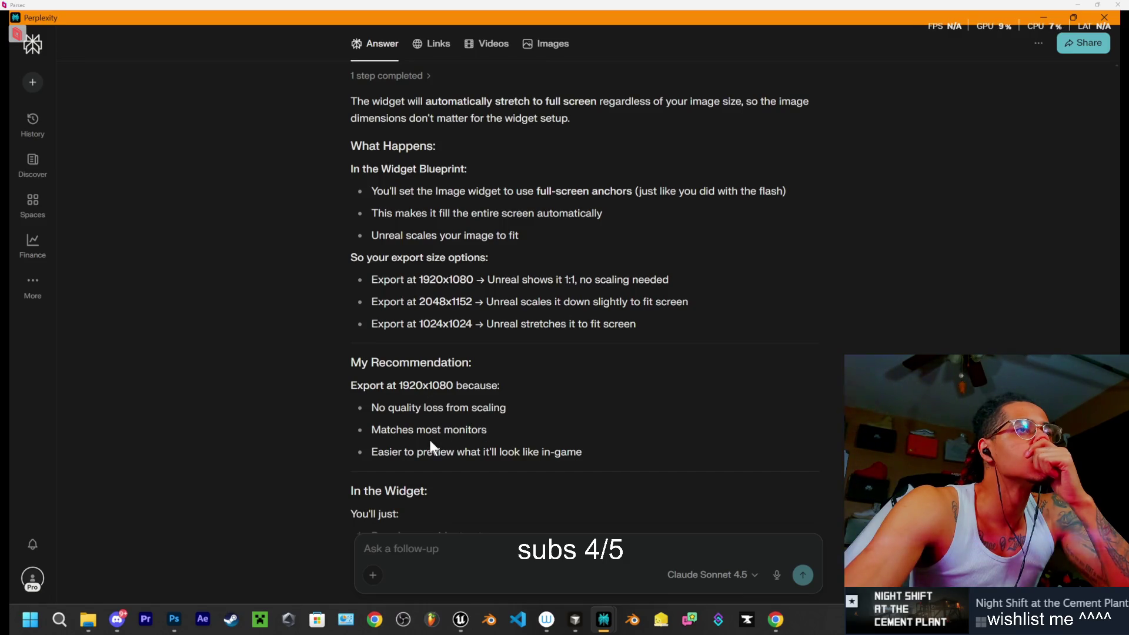
scroll(499, 425, "down", 1)
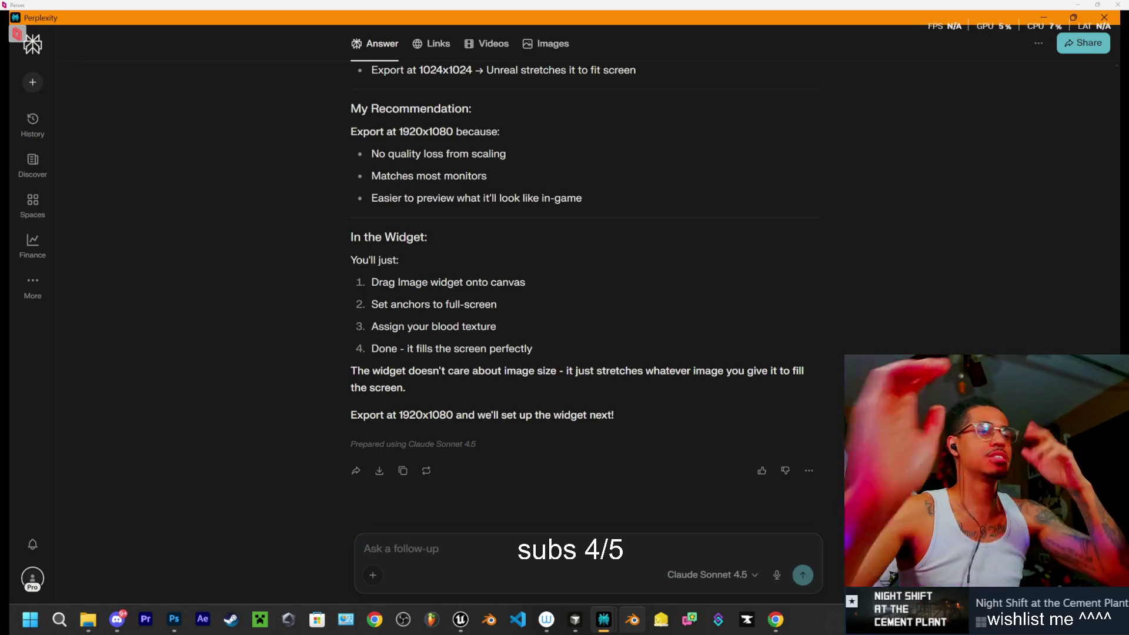
left_click(584, 541)
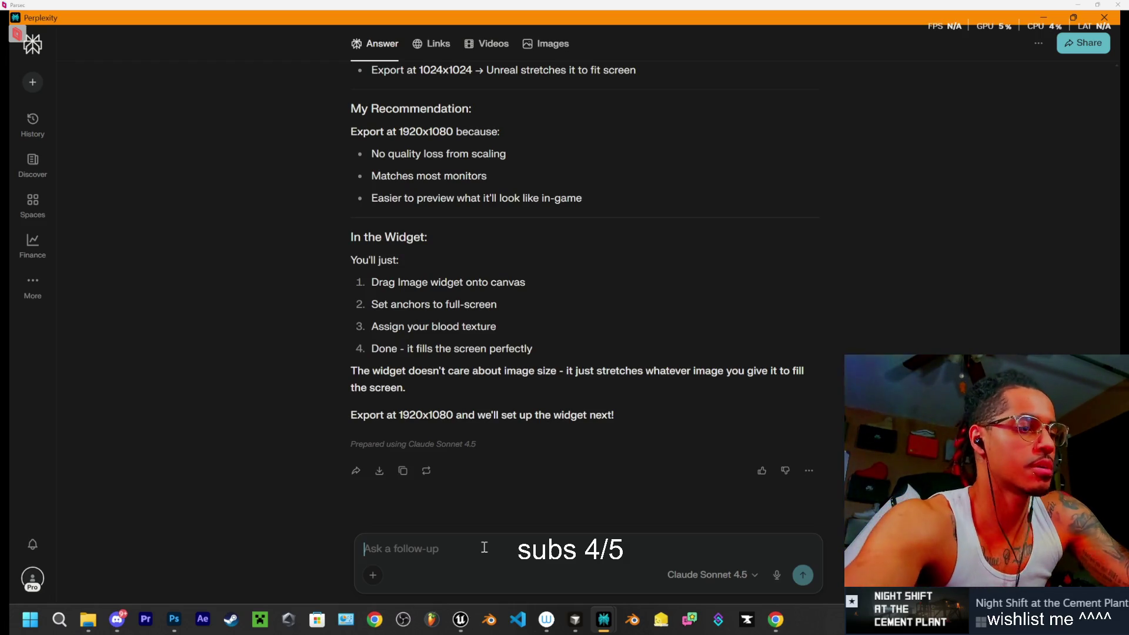
Ask Perplexity what comes next now the image is ready, then switch to the Unreal editor
type("alrig")
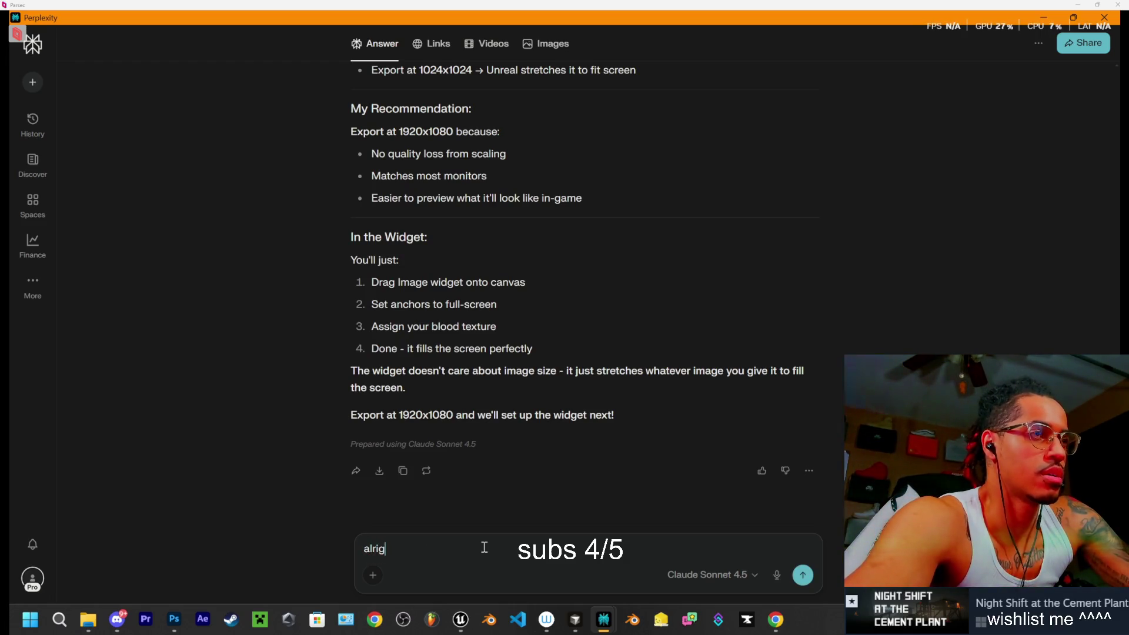
type("ht i got")
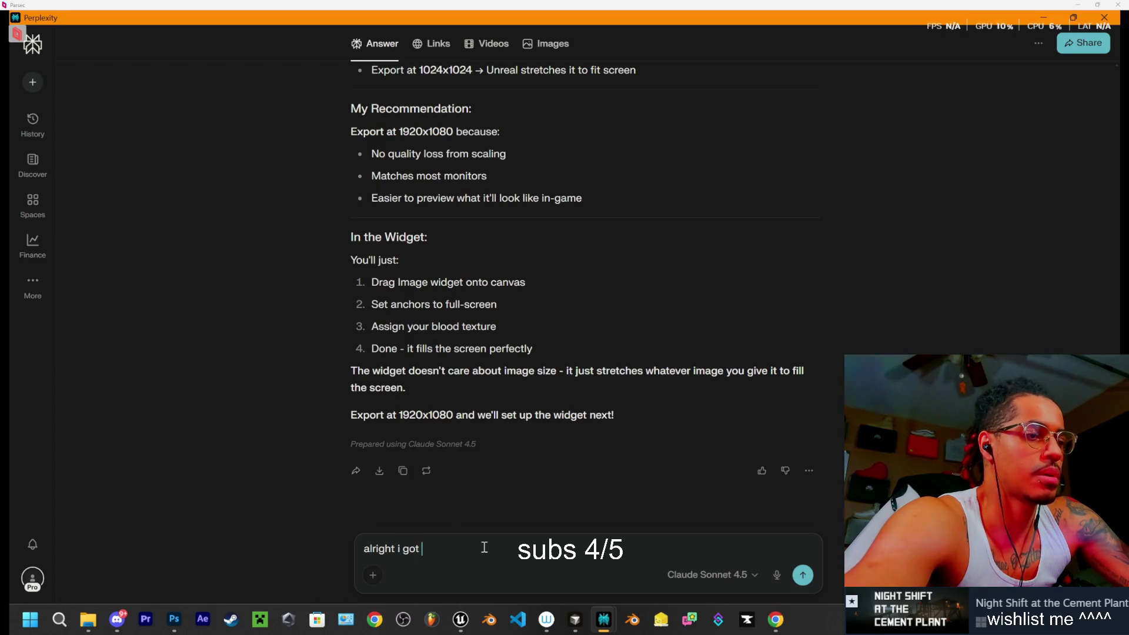
type("my widget ")
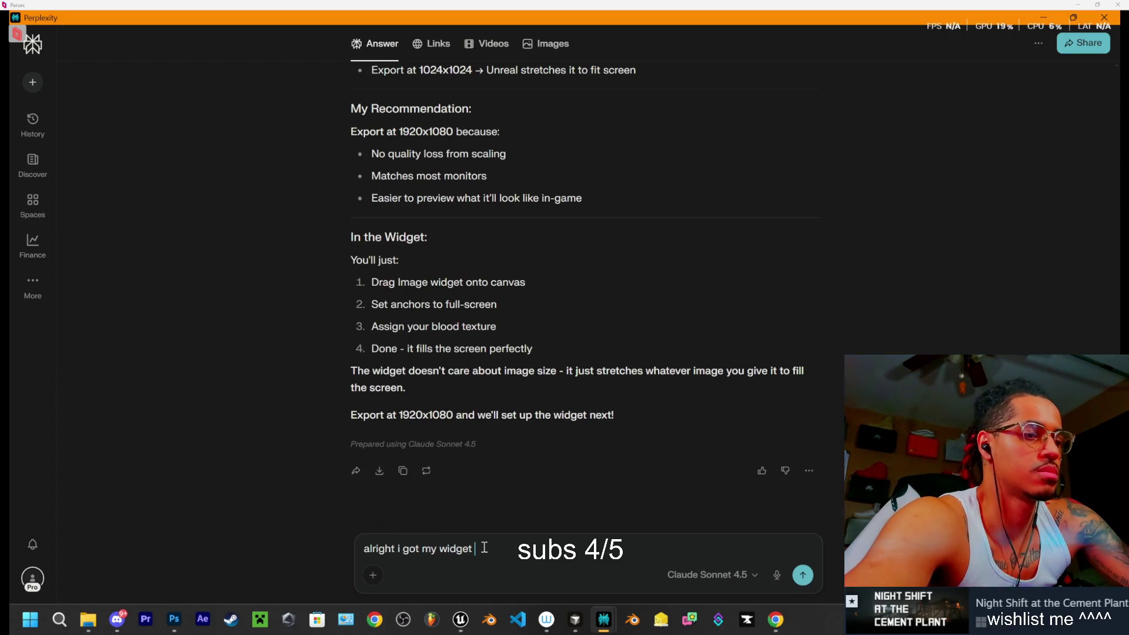
type("t next")
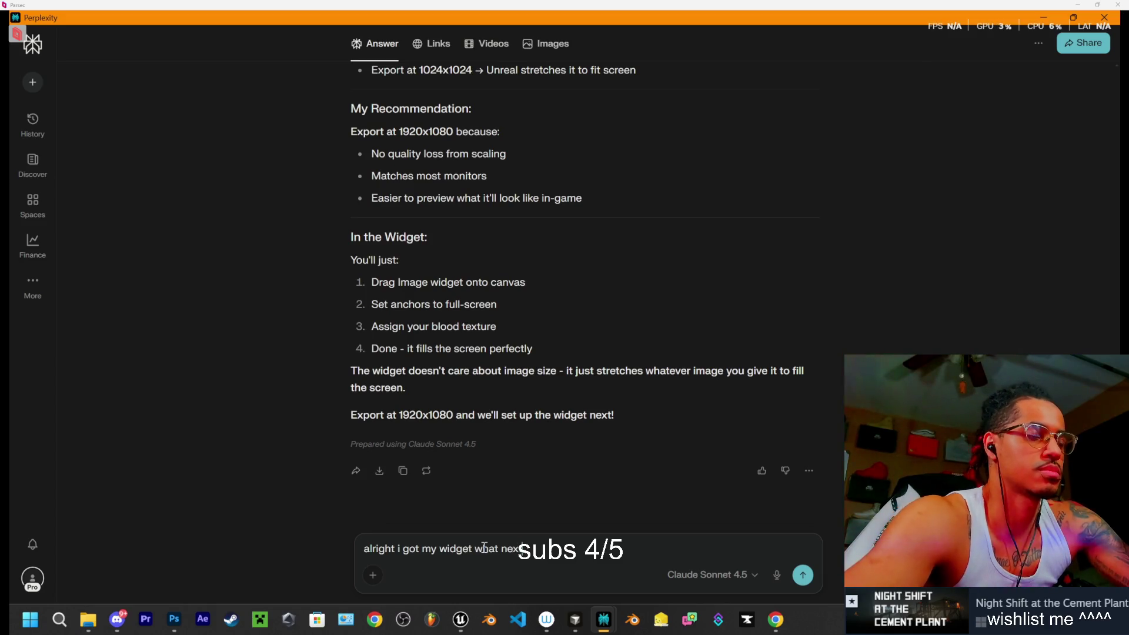
key("Return")
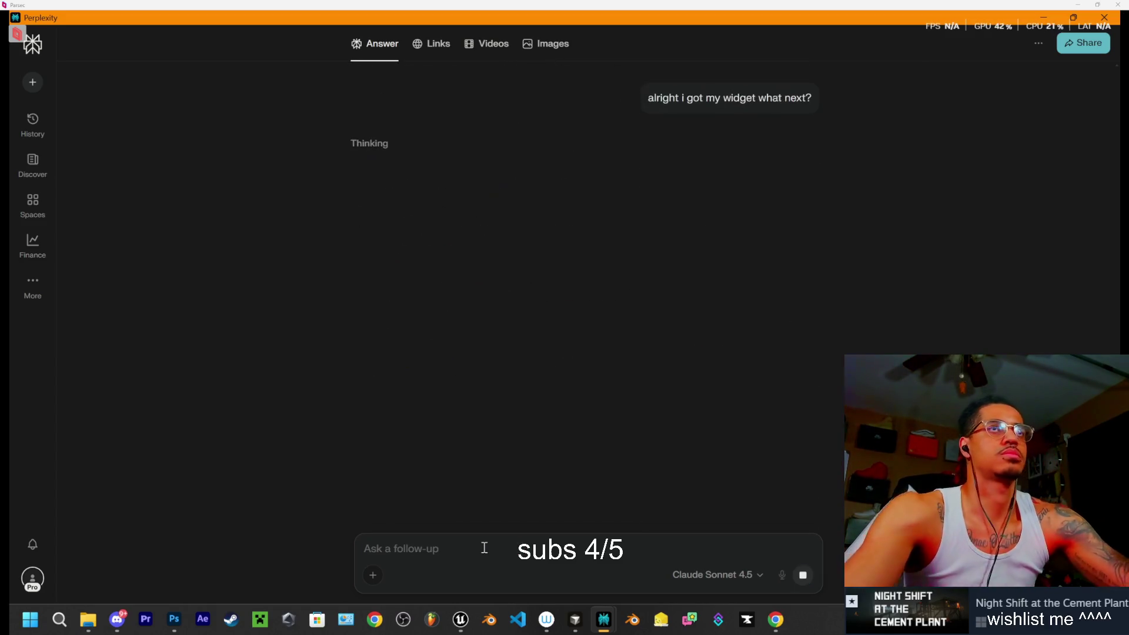
left_click(461, 619)
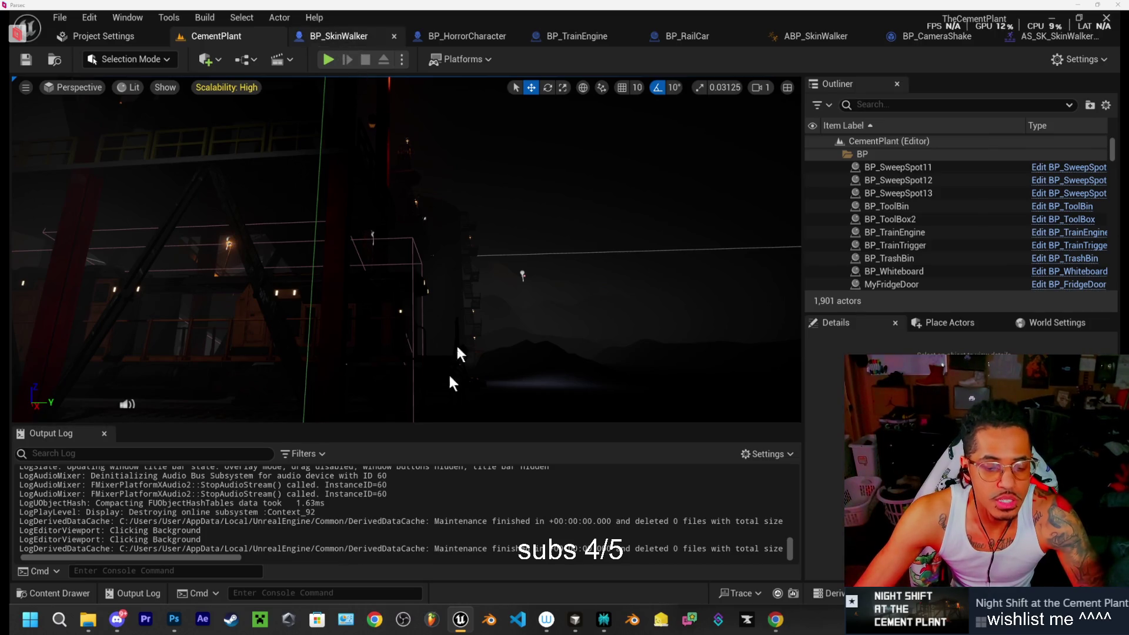
Open the Content Drawer and select the project's UI folder
left_click(62, 590)
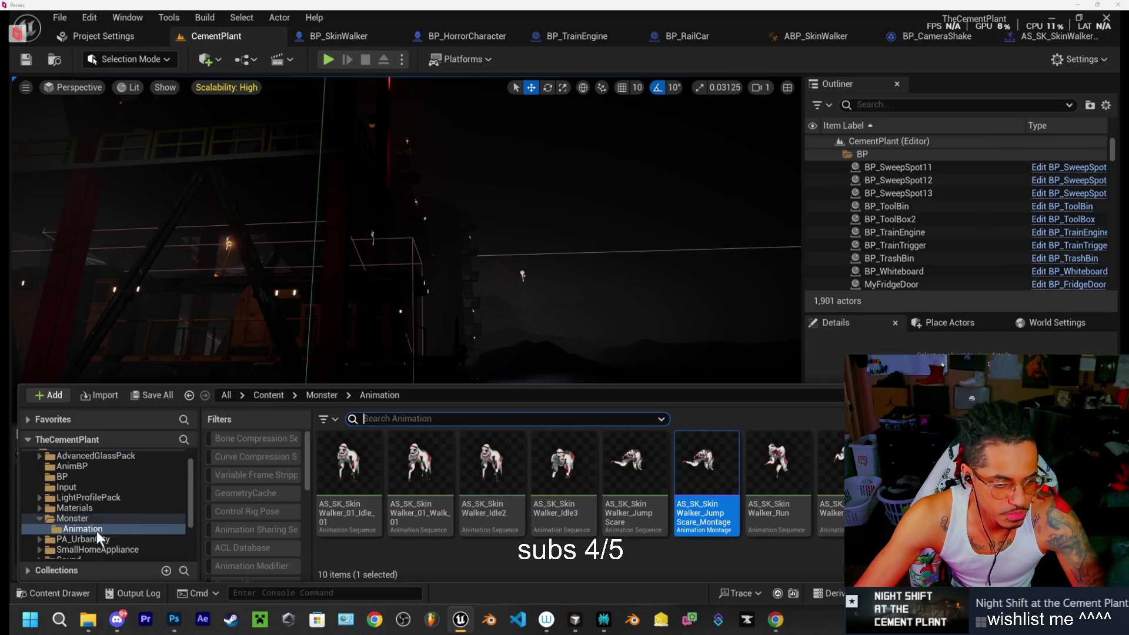
scroll(78, 528, "down", 3)
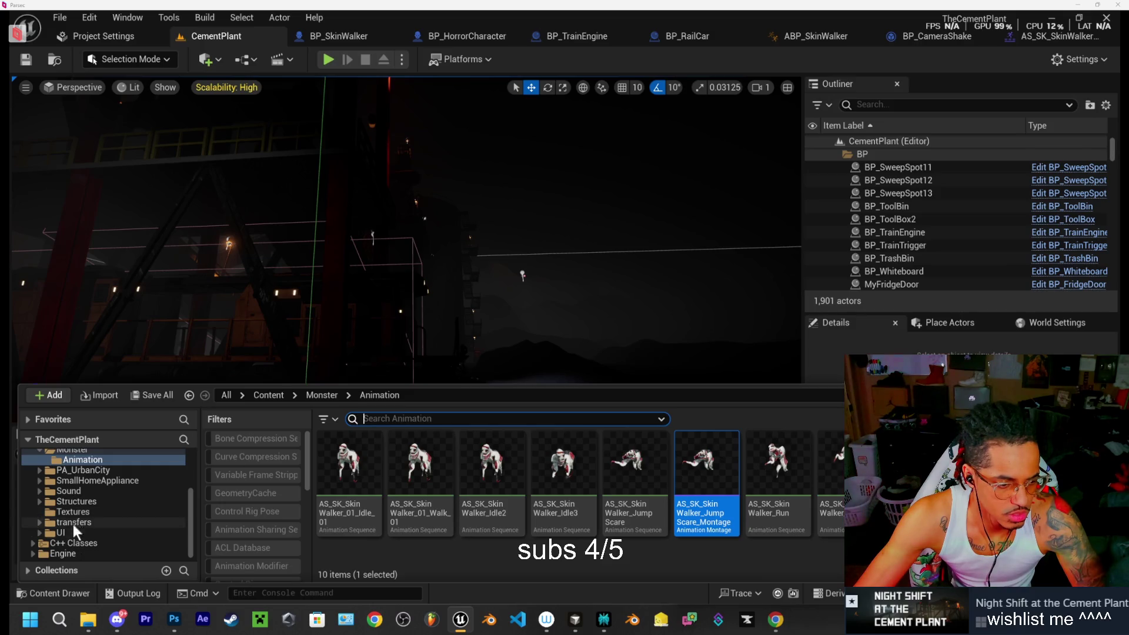
left_click(80, 532)
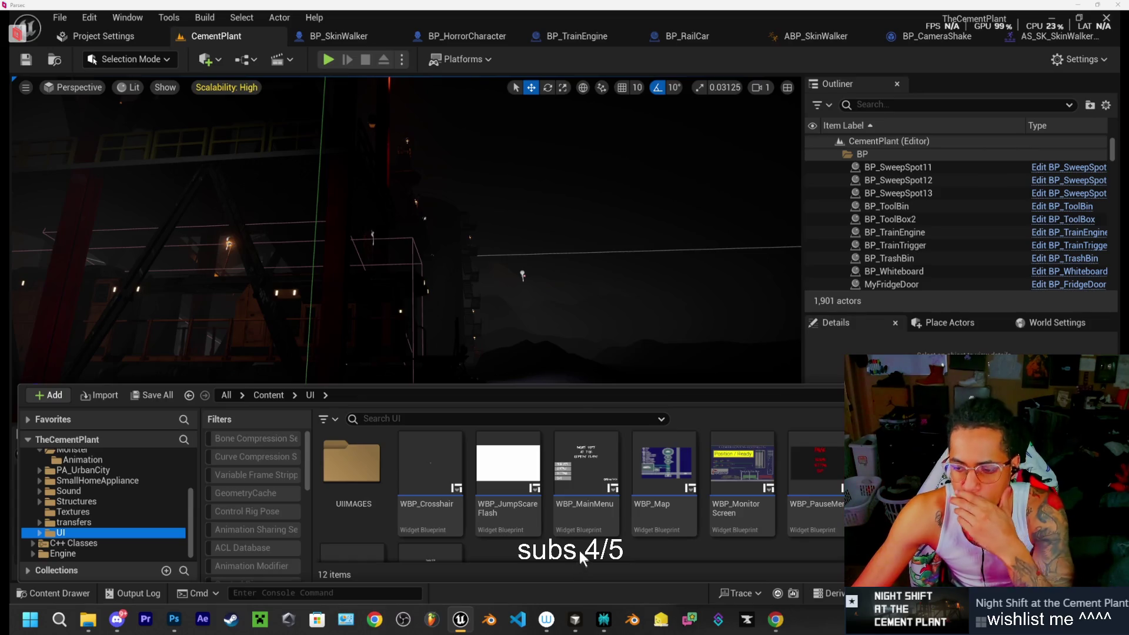
scroll(577, 550, "down", 2)
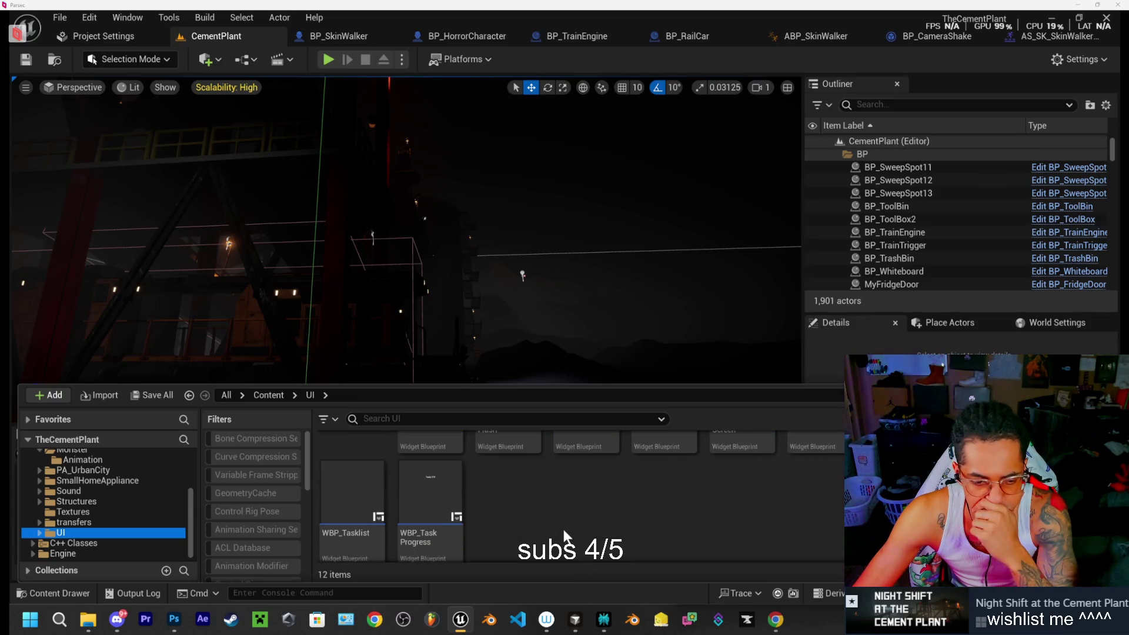
Bring up Perplexity's Step 2 guidance and highlight the suggested name WBP_BloodSplatter
left_click(776, 620)
left_click(775, 619)
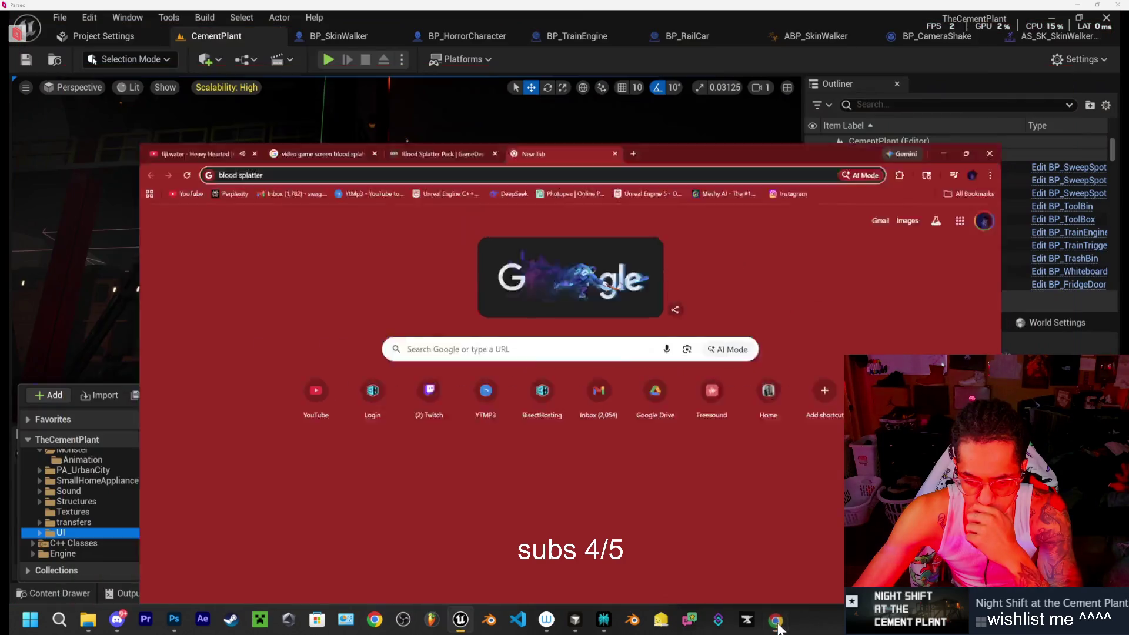
mouse_move(603, 620)
left_click(588, 547)
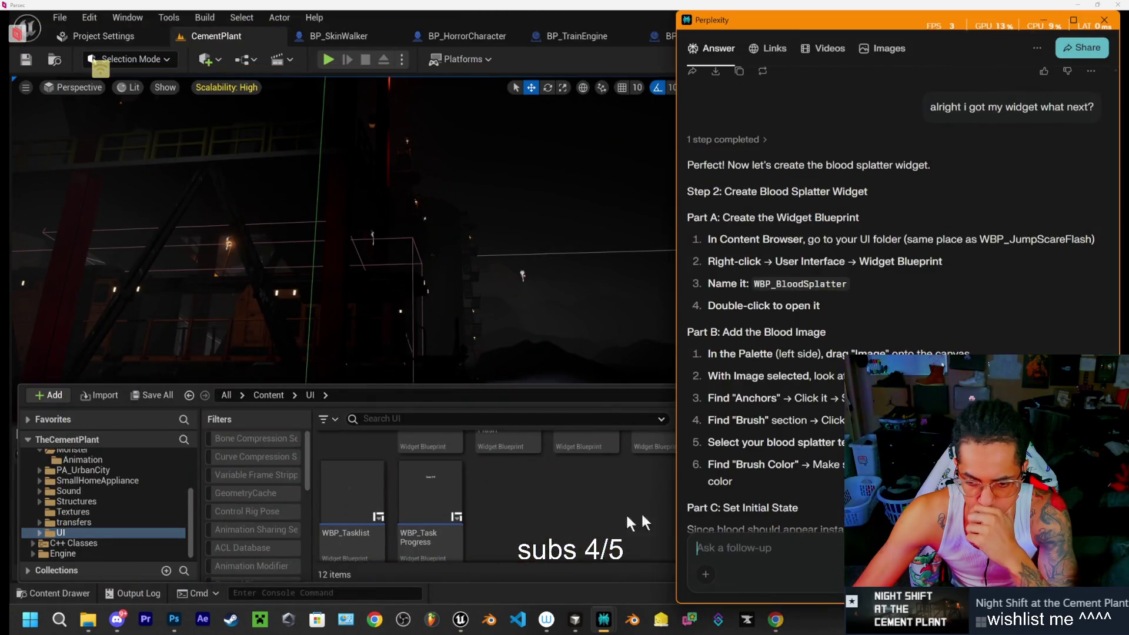
left_click(749, 556)
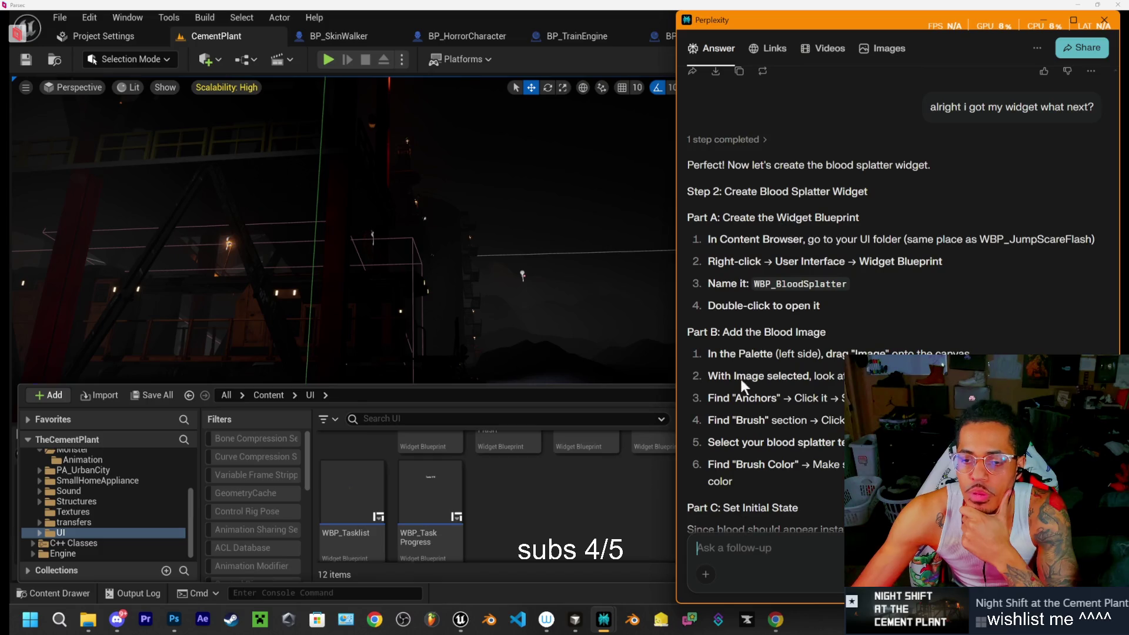
left_click_drag(755, 285, 848, 286)
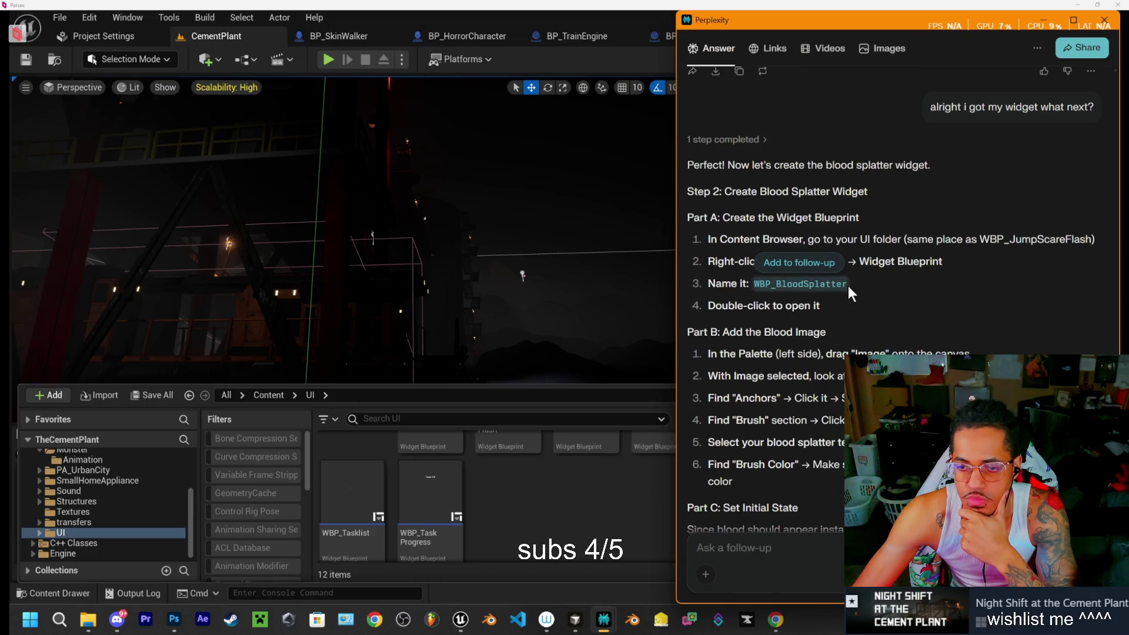
Create a User Widget blueprint named WBP_BloodSplatter in Content/UI and open it
left_click(532, 528)
right_click(530, 517)
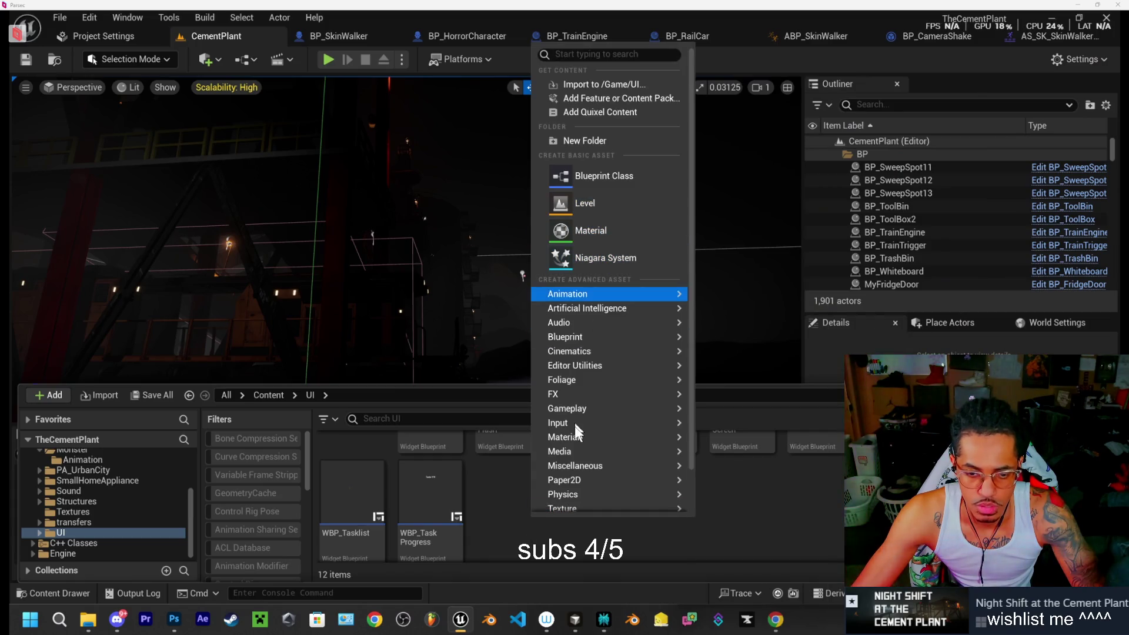
scroll(574, 470, "down", 1)
scroll(576, 470, "down", 1)
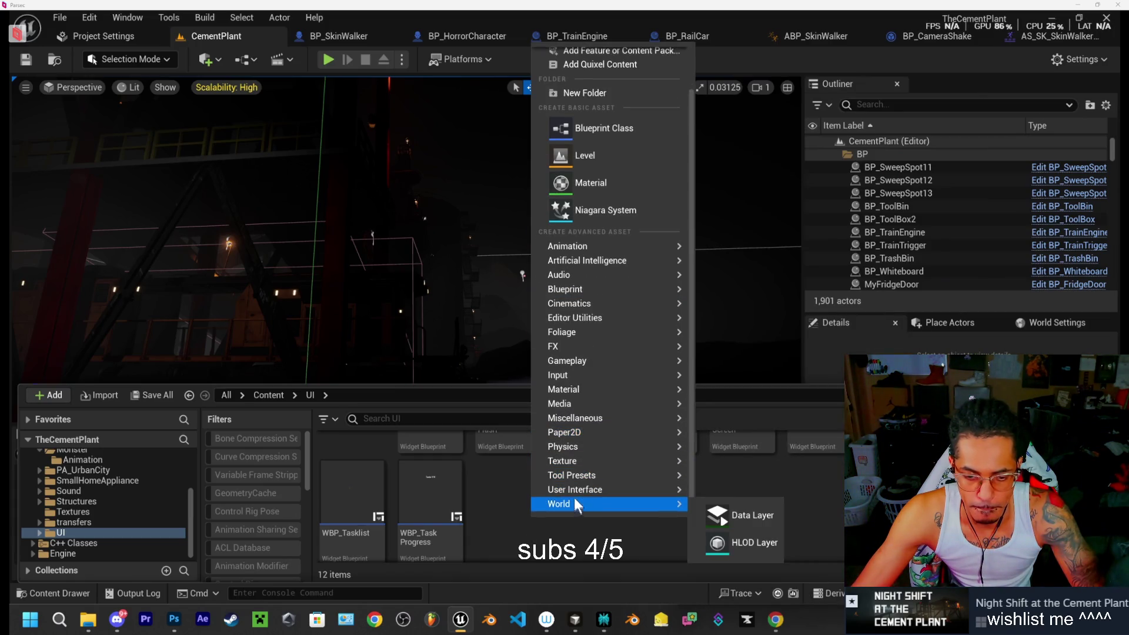
left_click(754, 591)
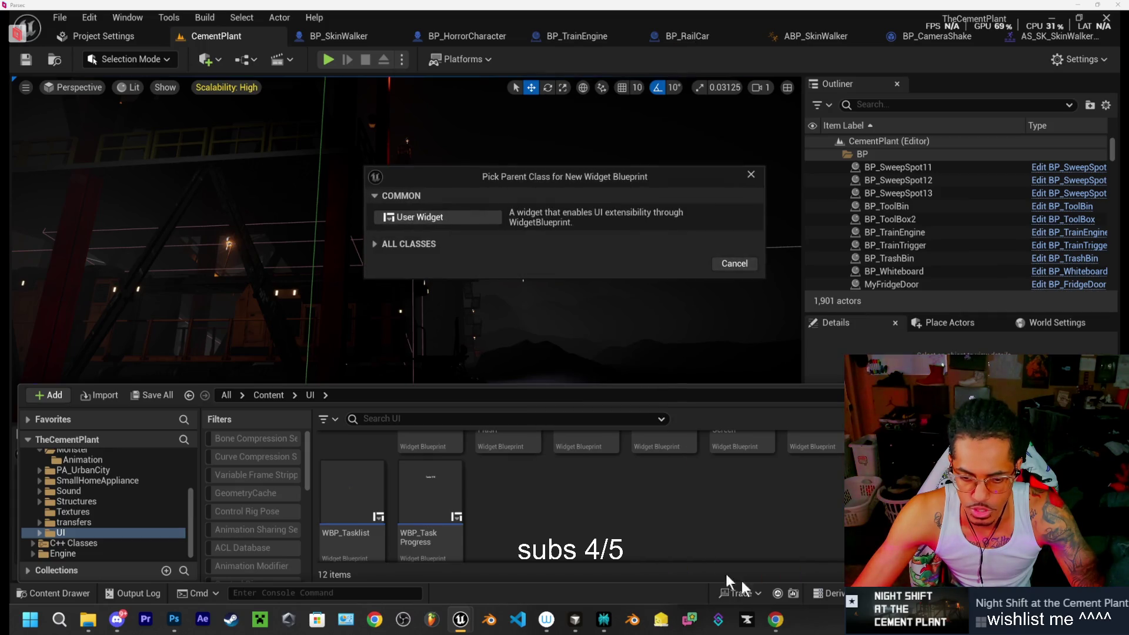
left_click(438, 218)
key("ctrl+v")
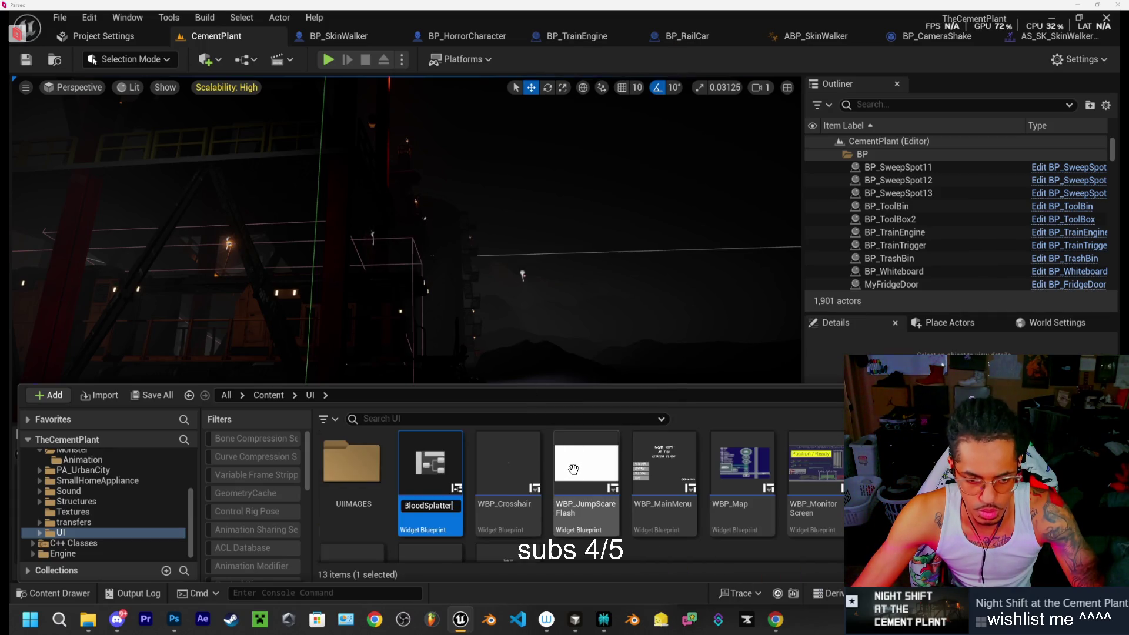
double_click(452, 507)
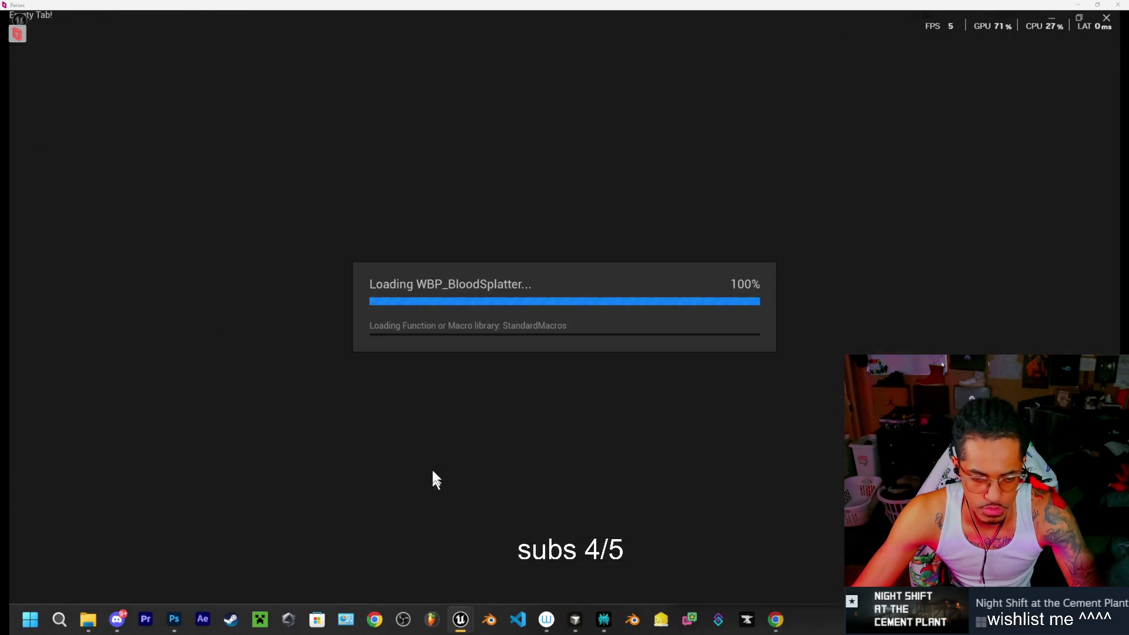
Add a Canvas Panel root from the Palette and place an Image widget on it
left_click(54, 104)
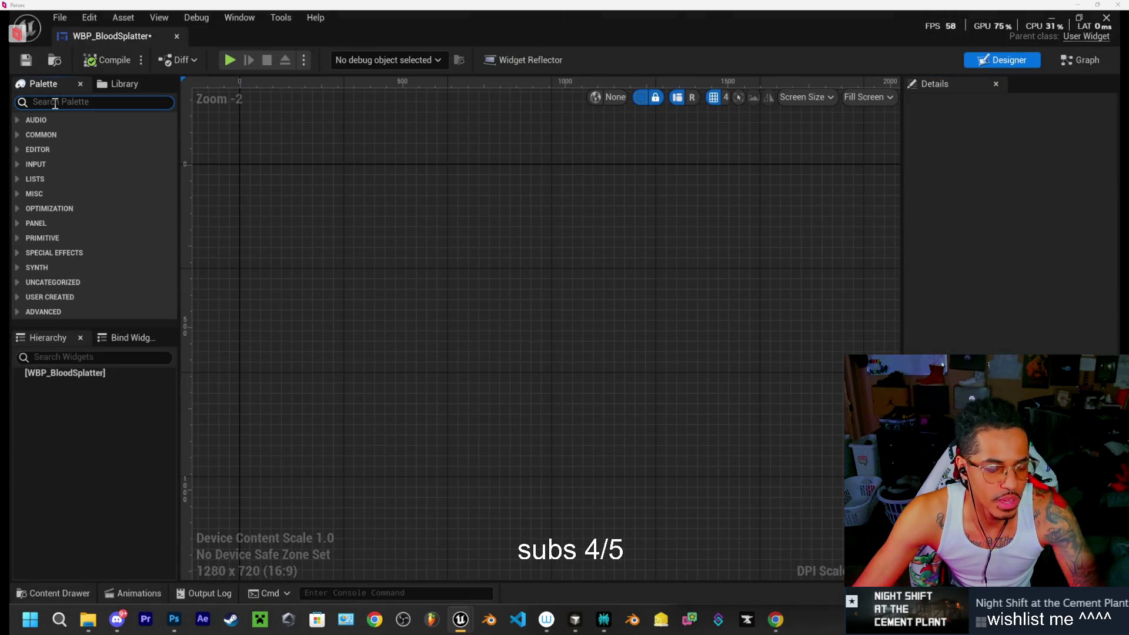
type("can")
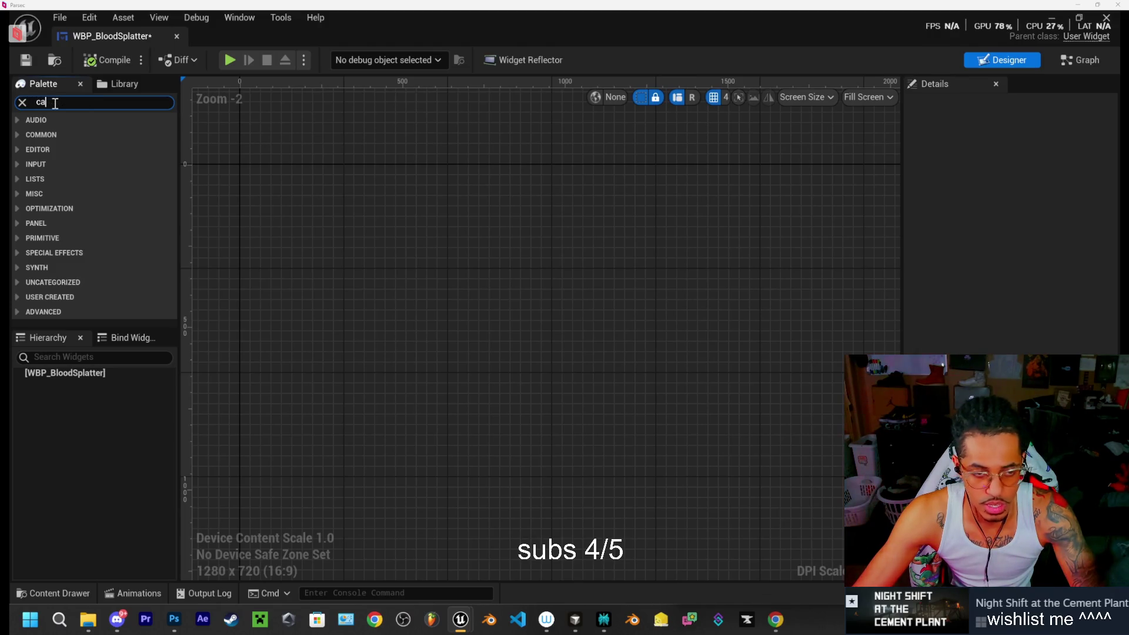
left_click_drag(75, 131, 433, 263)
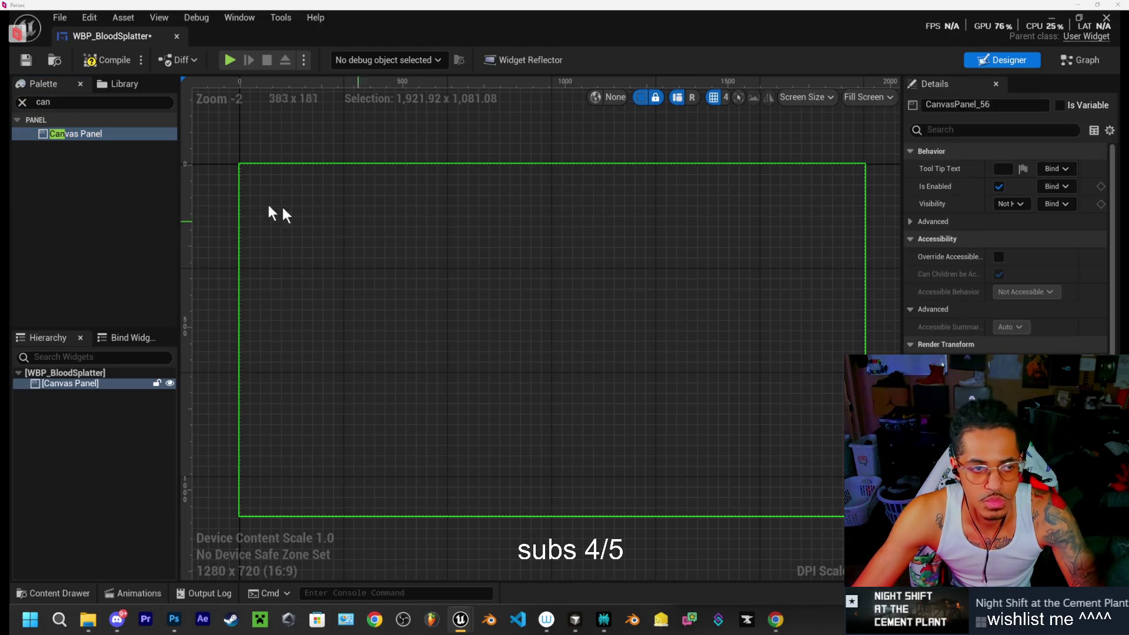
left_click(23, 101)
type("ima")
left_click_drag(61, 134, 479, 279)
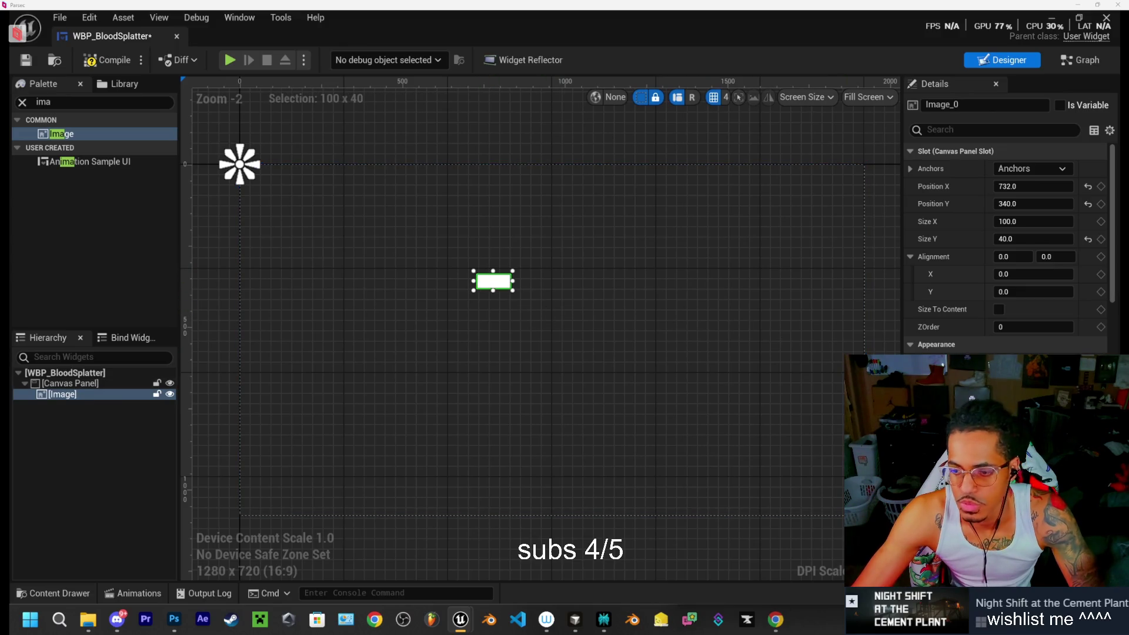
left_click(1035, 379)
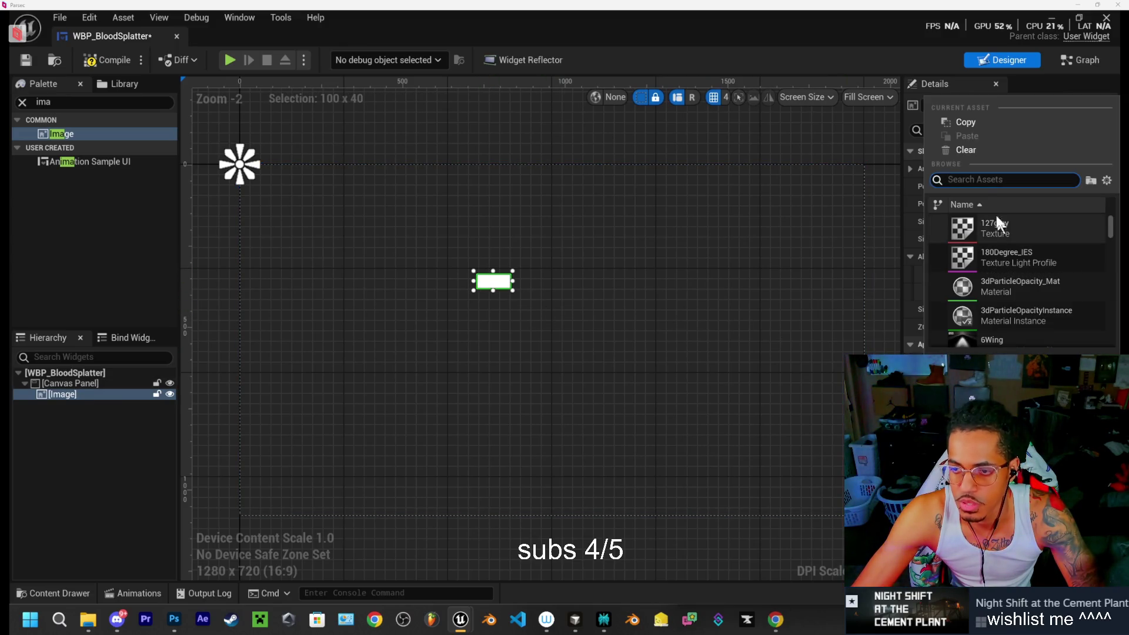
left_click(52, 592)
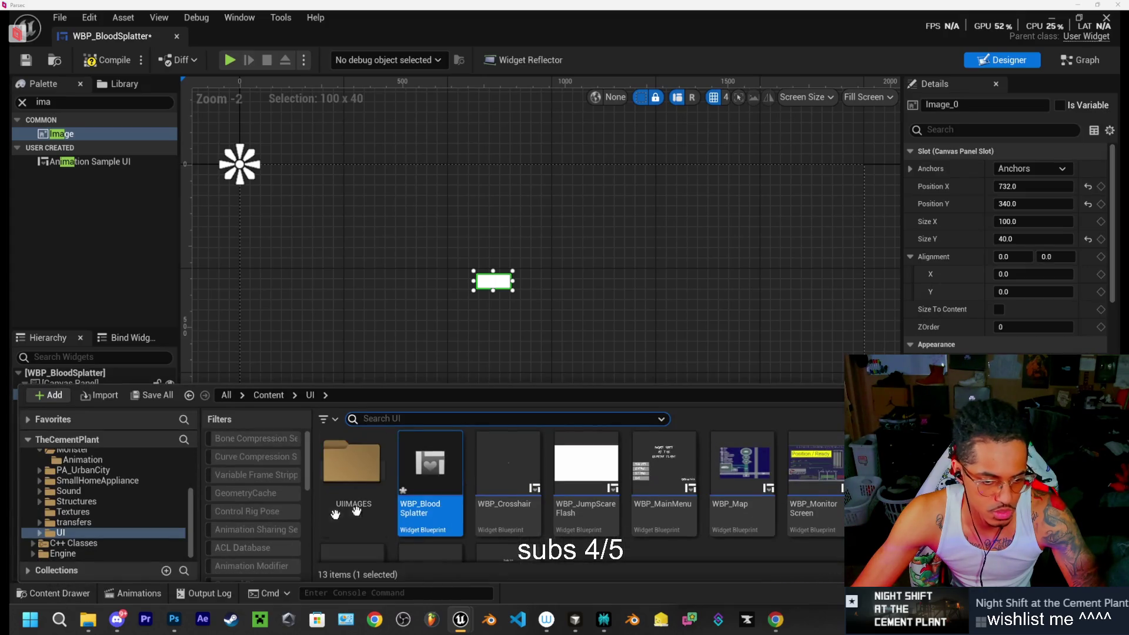
Drag BloodScreen.png from Downloads into the UIIMAGES folder to import it as a texture
left_click(56, 594)
left_click(54, 595)
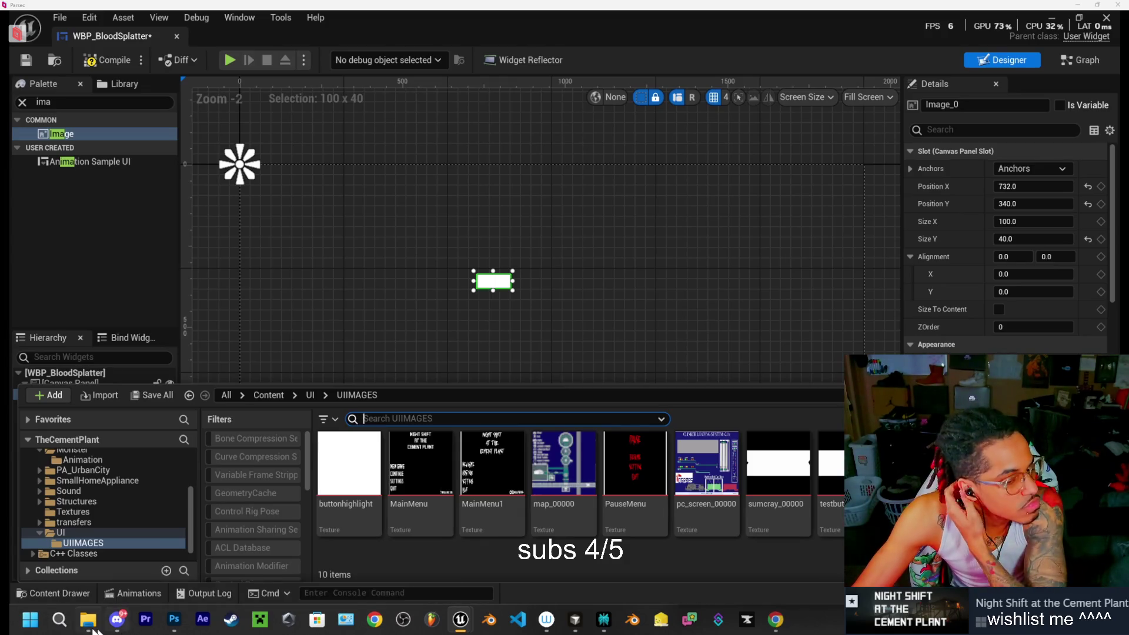
left_click(89, 621)
left_click(290, 332)
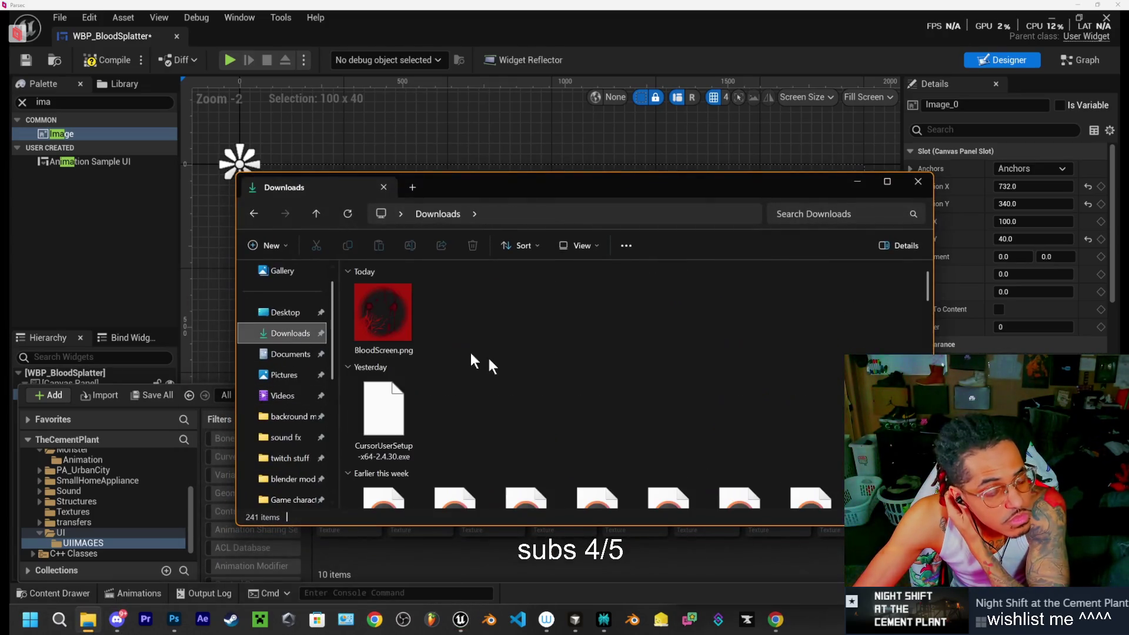
mouse_move(383, 322)
left_mouse_down()
mouse_move(443, 349)
mouse_move(353, 559)
left_mouse_up()
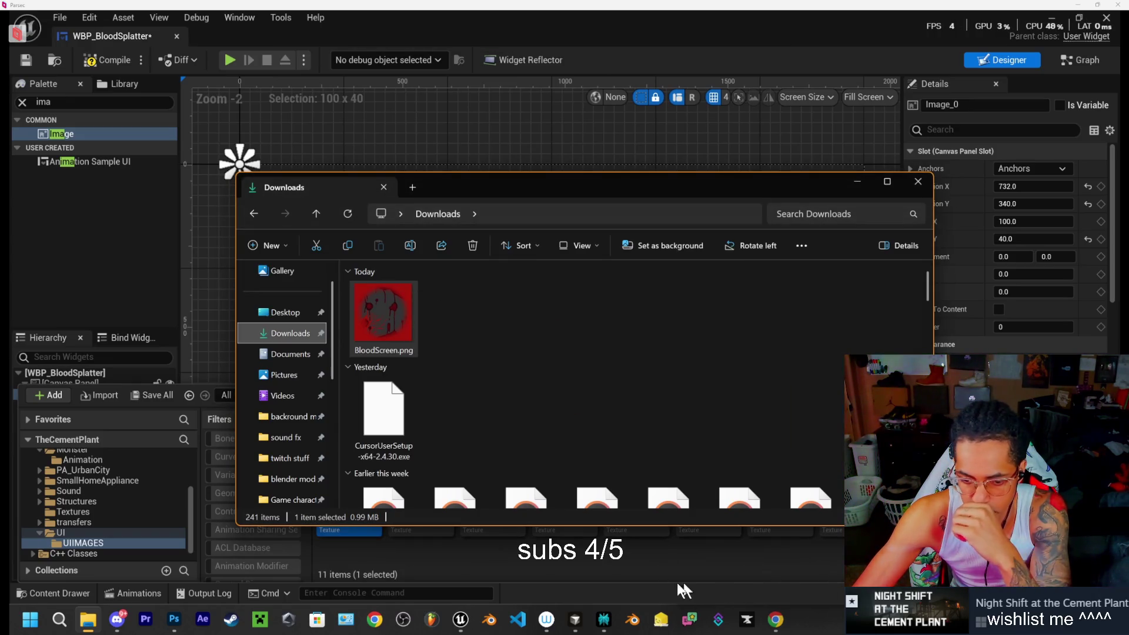
left_click(721, 585)
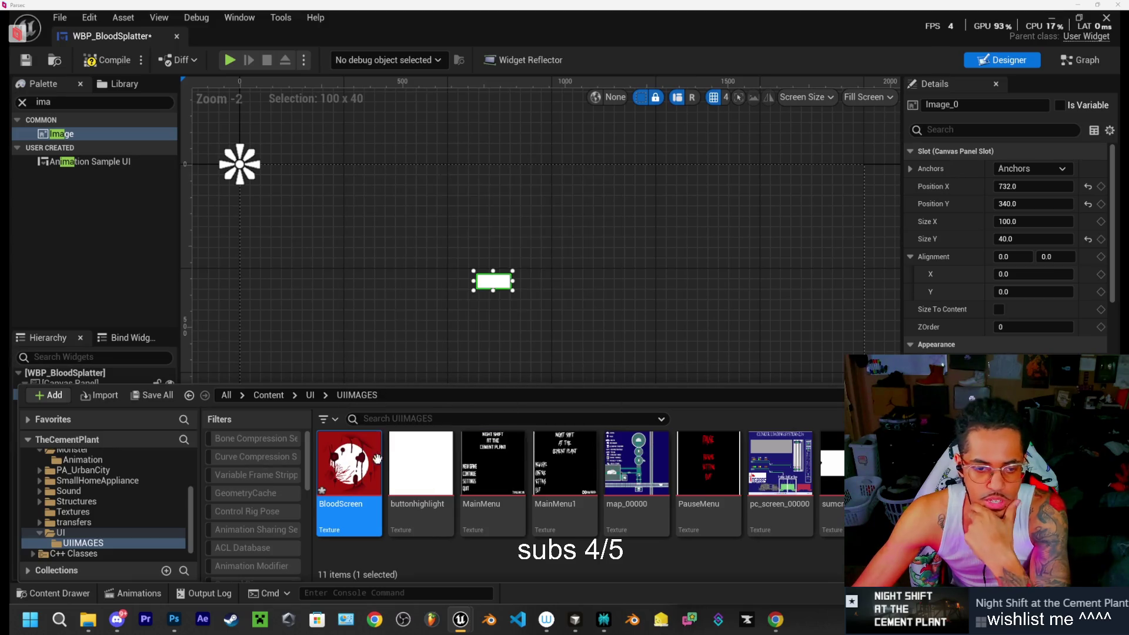
left_click(492, 544)
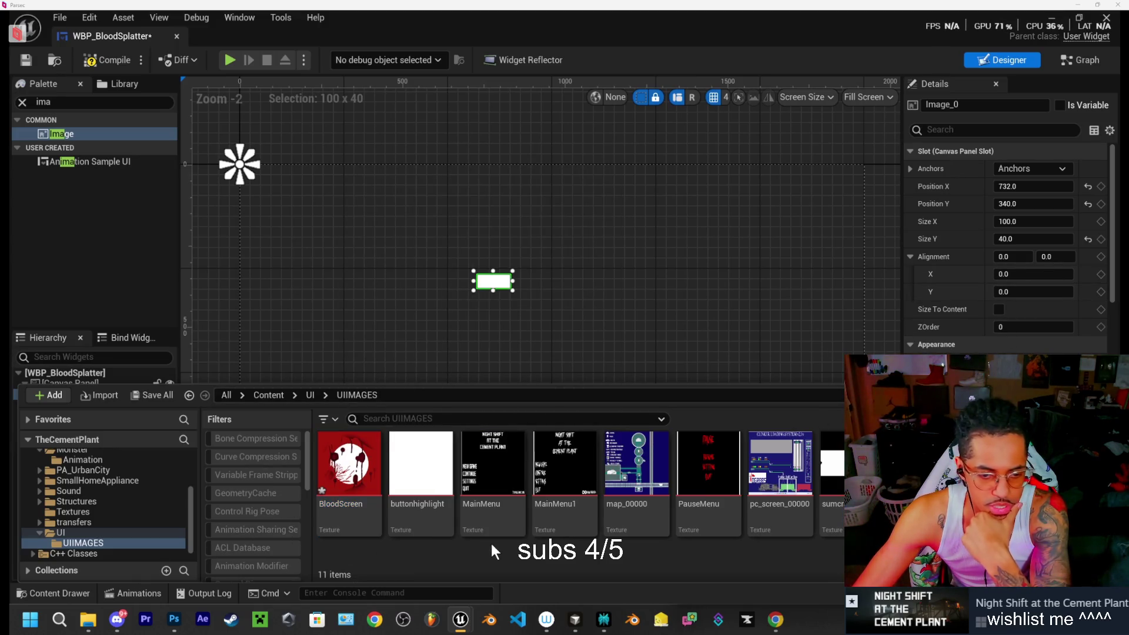
left_click(55, 594)
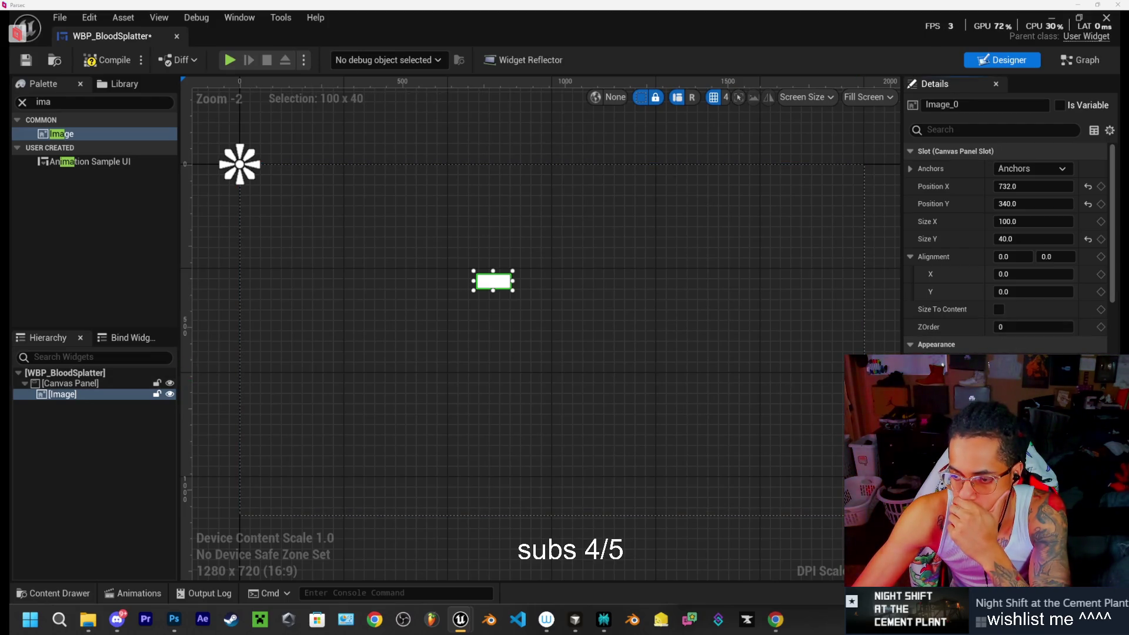
Set the image's brush texture to BloodScreen
left_click(1035, 376)
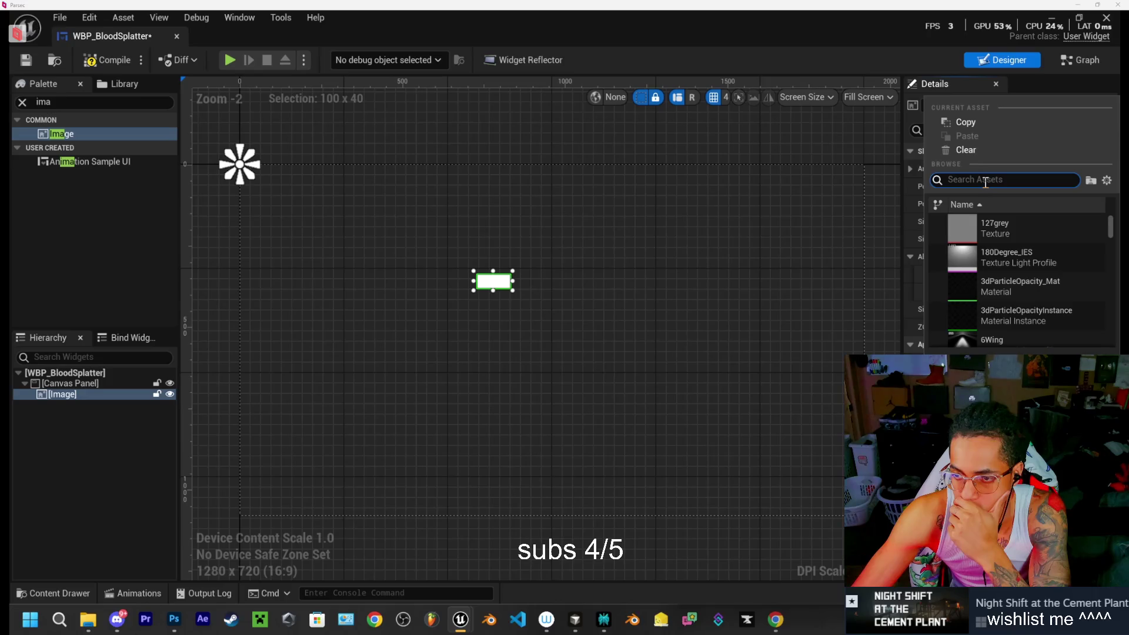
type("bloo")
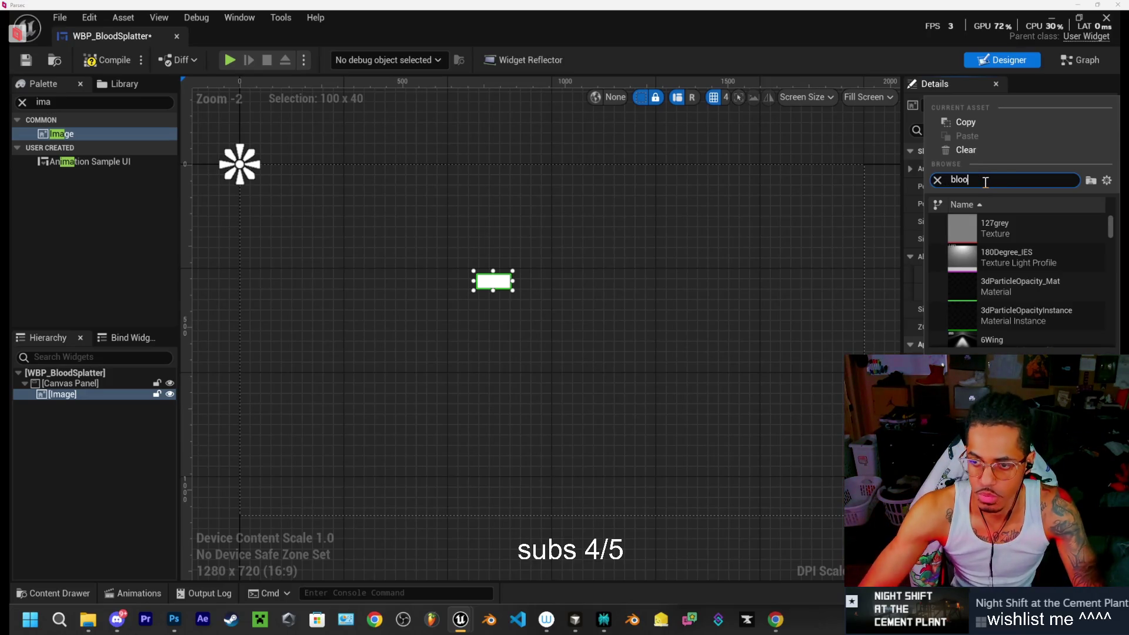
left_click(1042, 225)
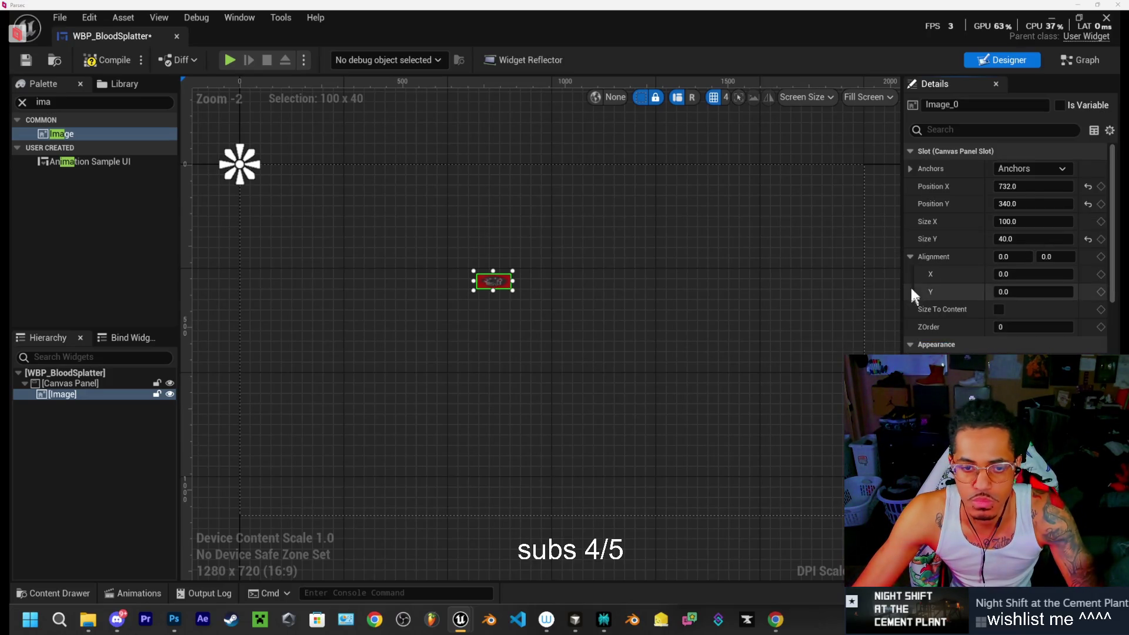
Anchor the image with the full-screen stretch preset, untick Size To Content, and bring up Perplexity
left_click(1033, 168)
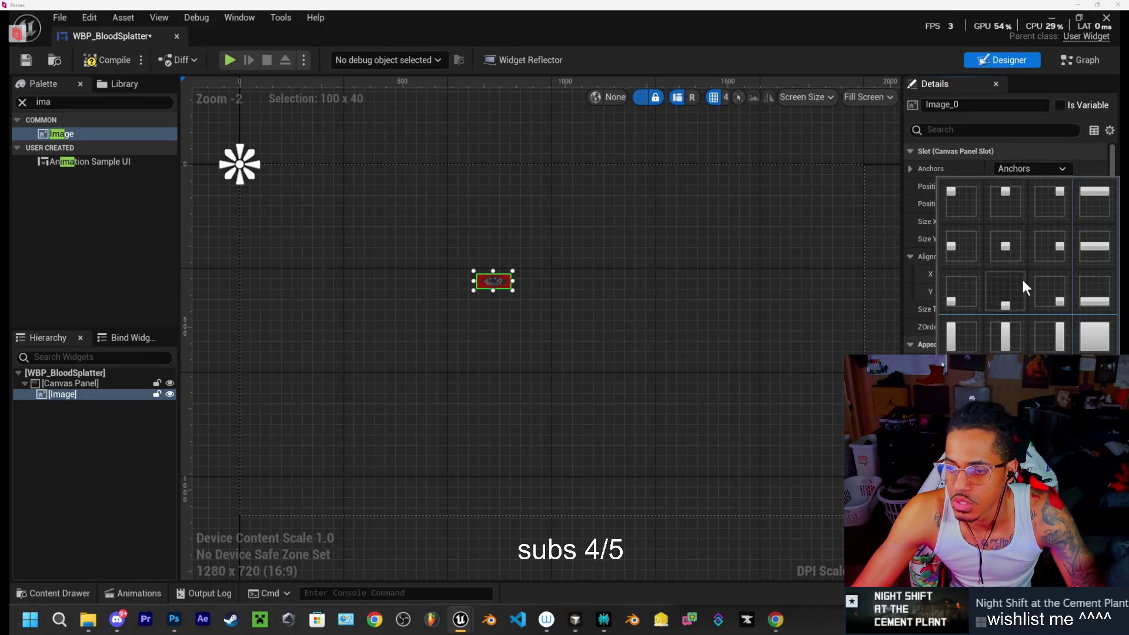
left_click(1088, 334)
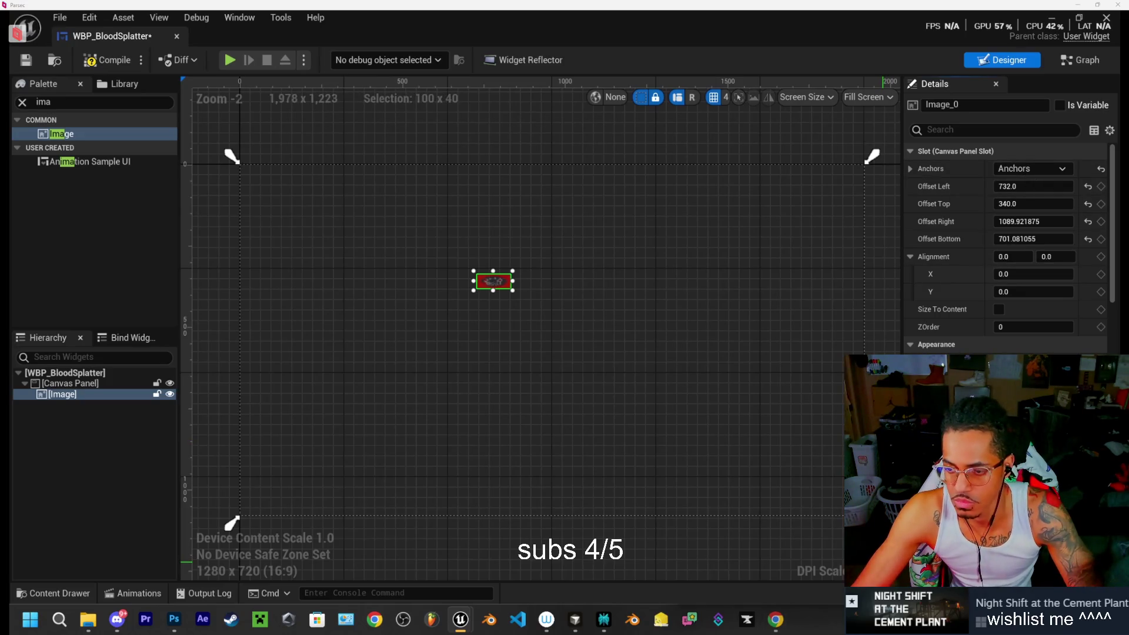
left_click(1000, 310)
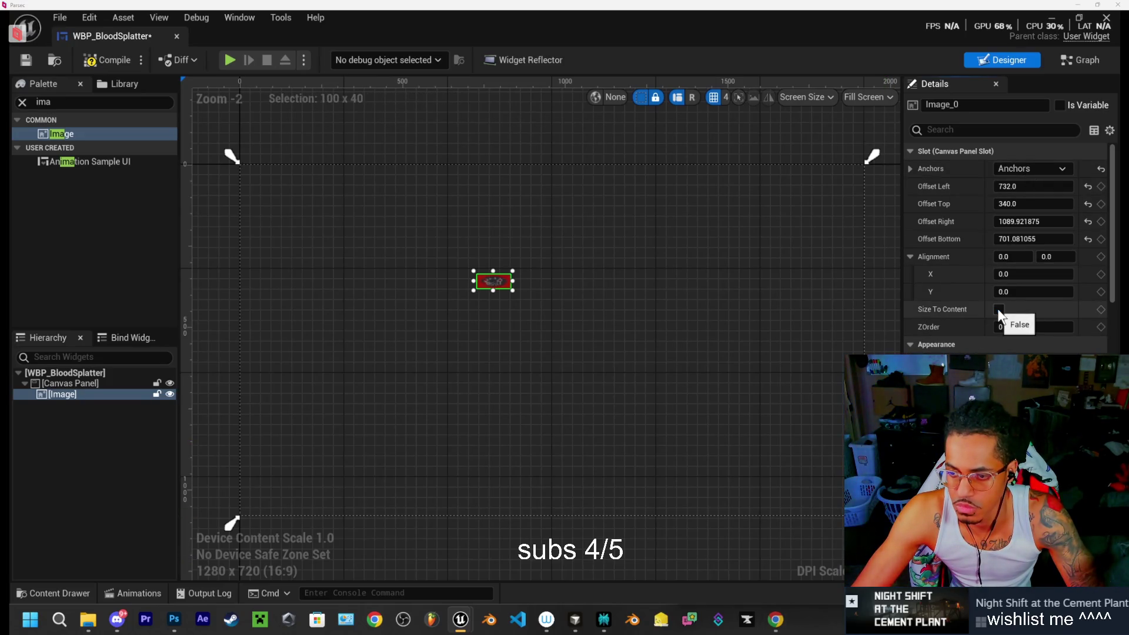
left_click(603, 619)
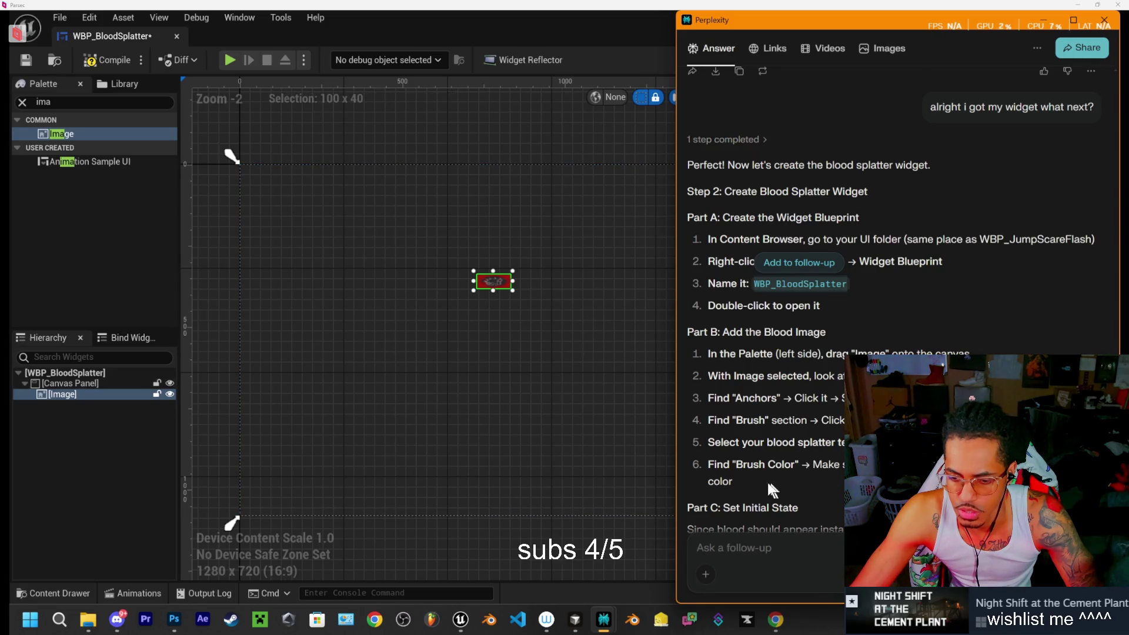
Read the answer, then ask Perplexity how to make the image size to the screen
scroll(841, 439, "down", 2)
scroll(841, 438, "down", 2)
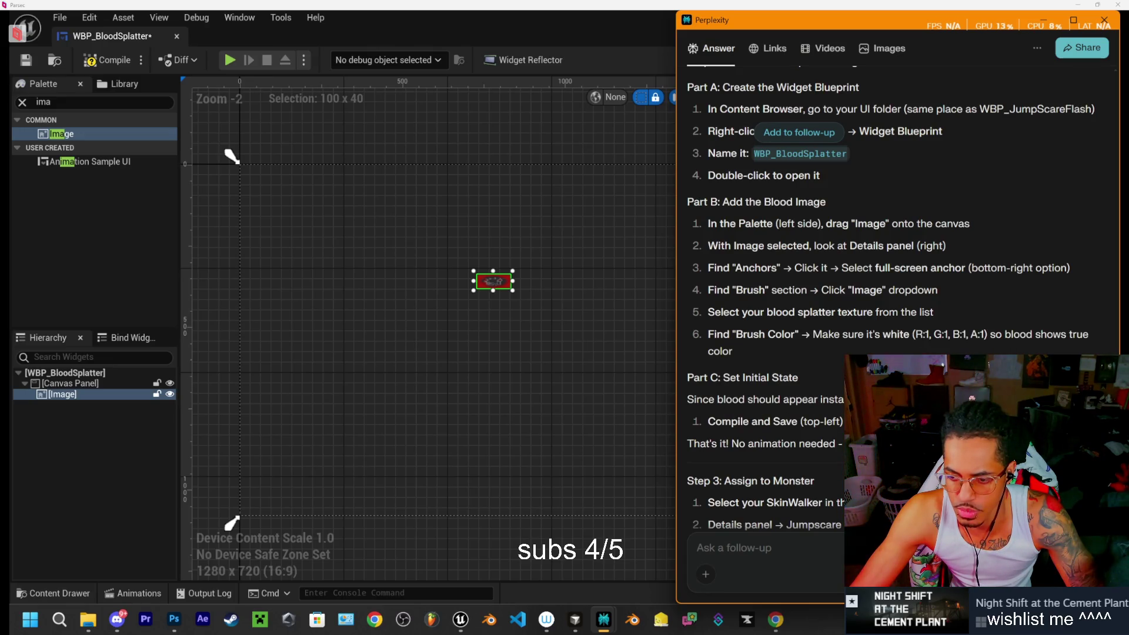
scroll(791, 428, "down", 2)
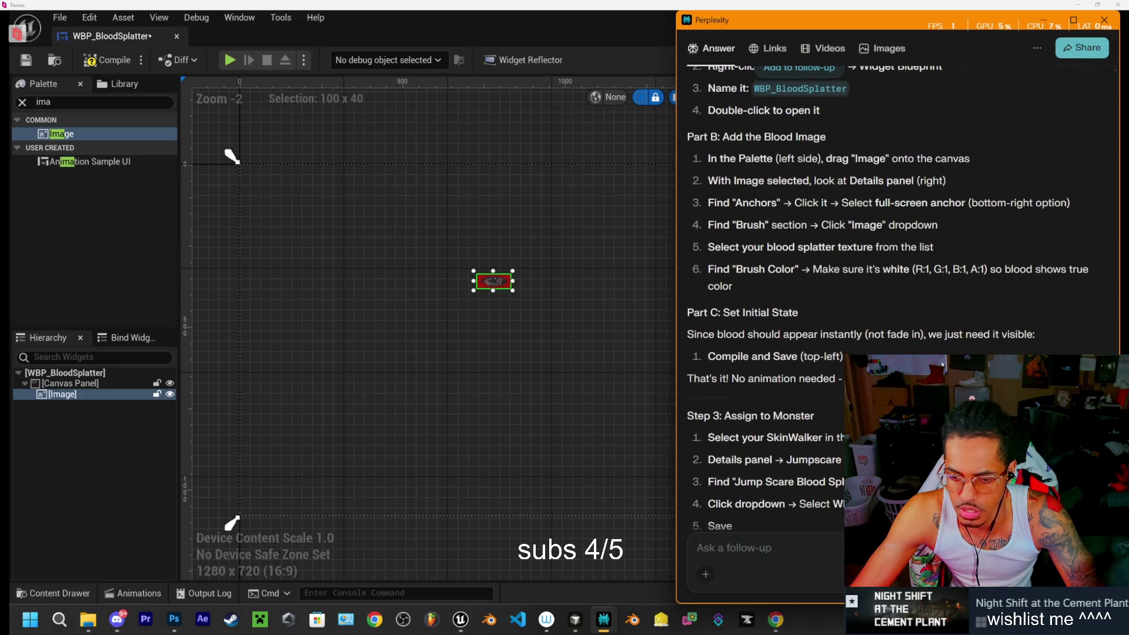
left_click(746, 547)
type("how do i make it ")
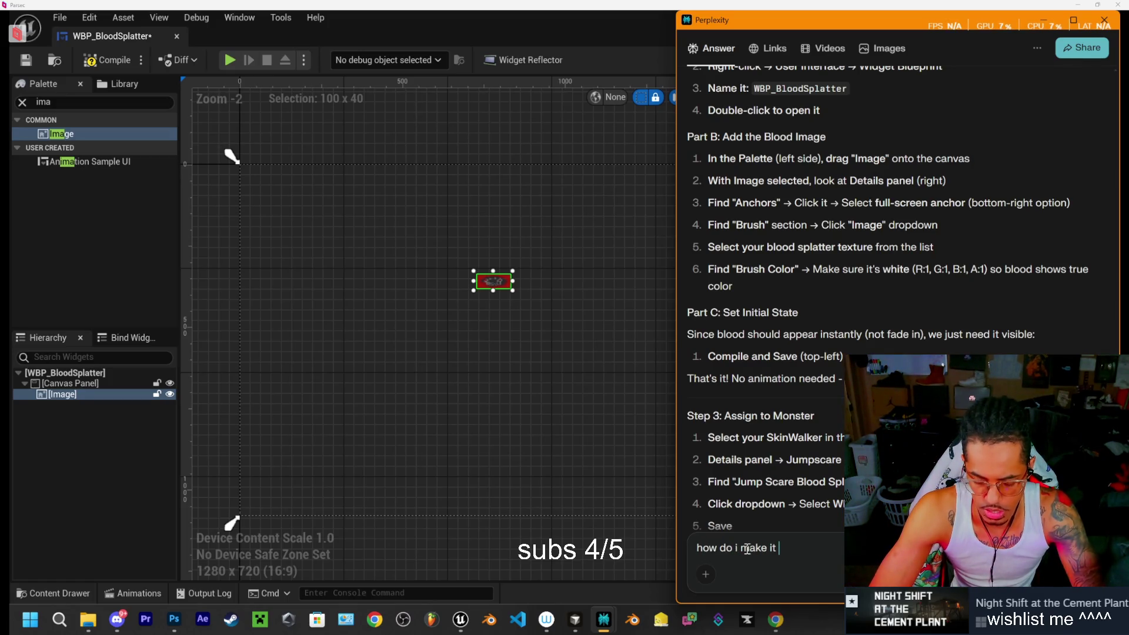
type("size to my scr")
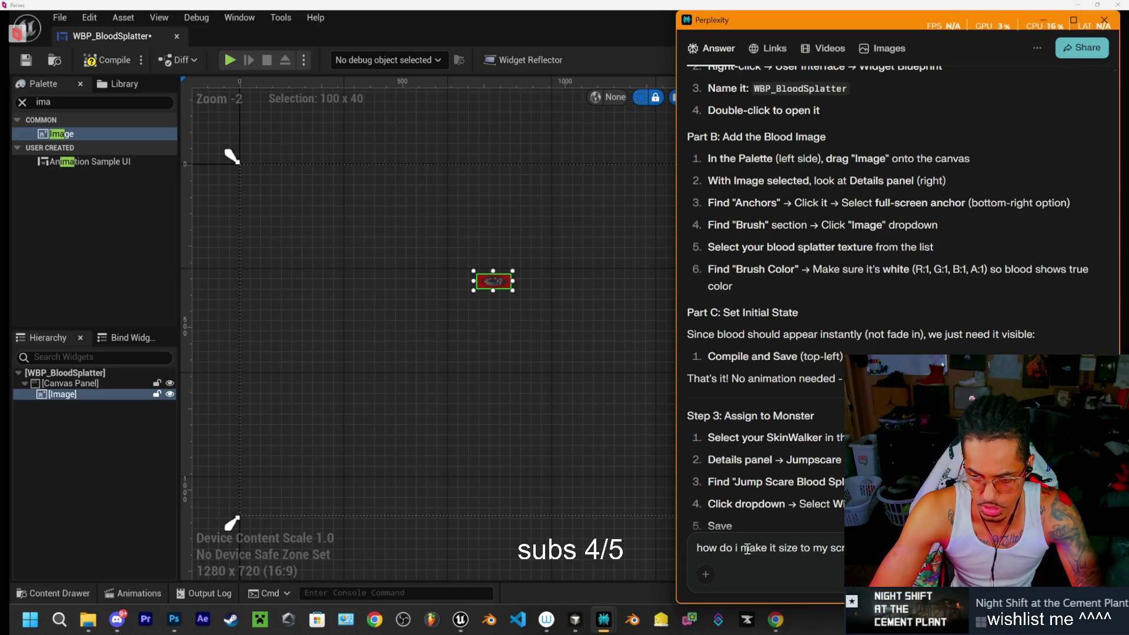
type("clciked th")
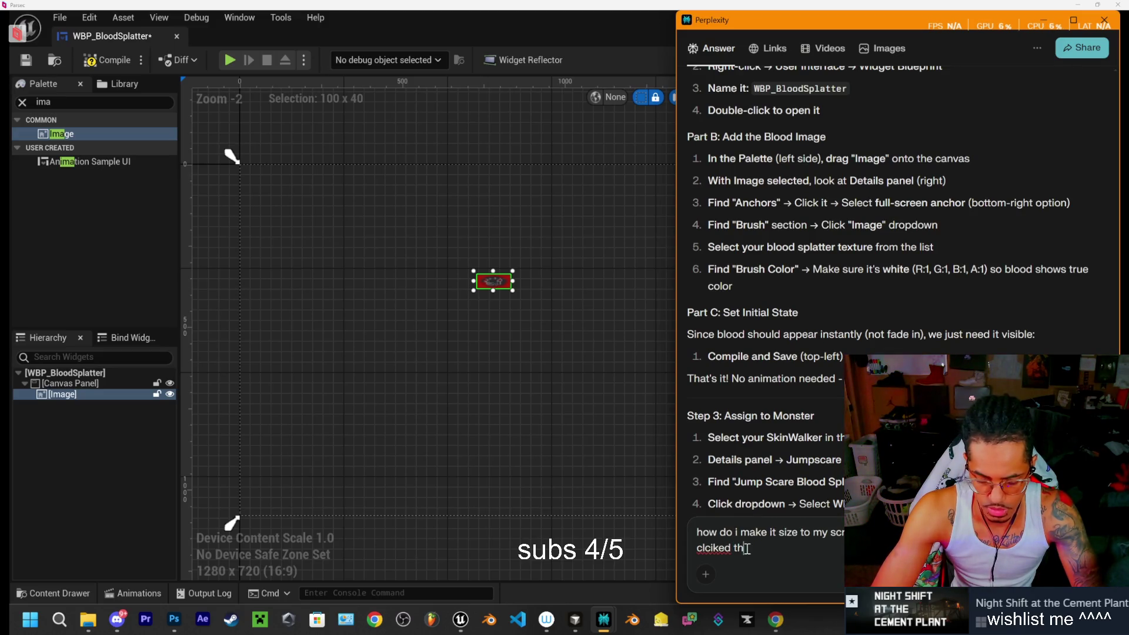
type("e option u saiz")
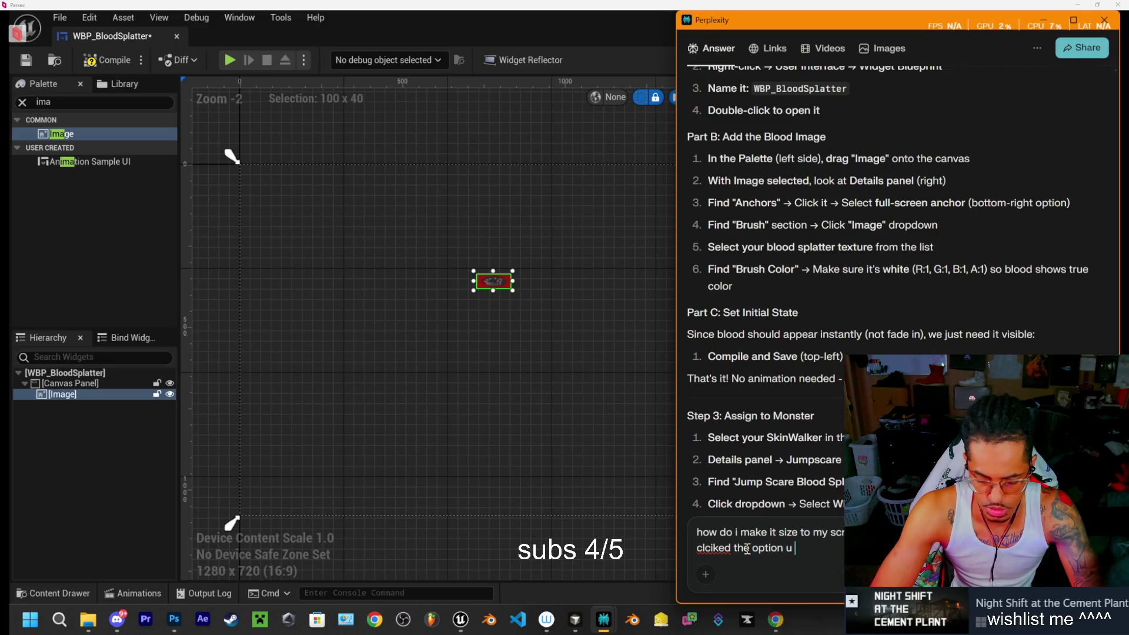
key("BackSpace")
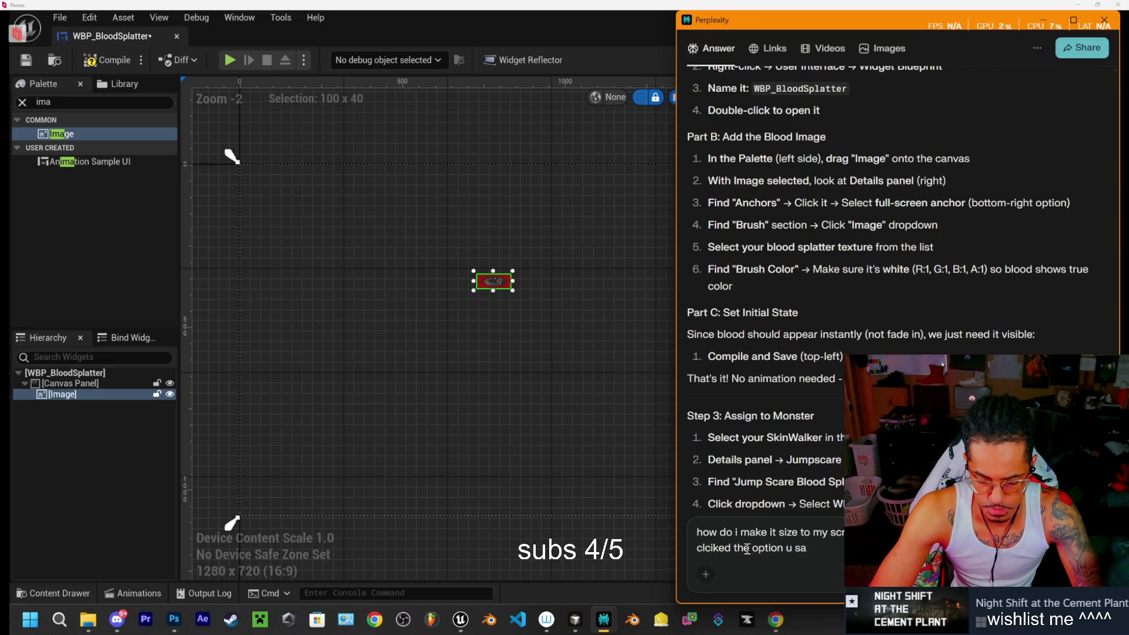
type("id and c")
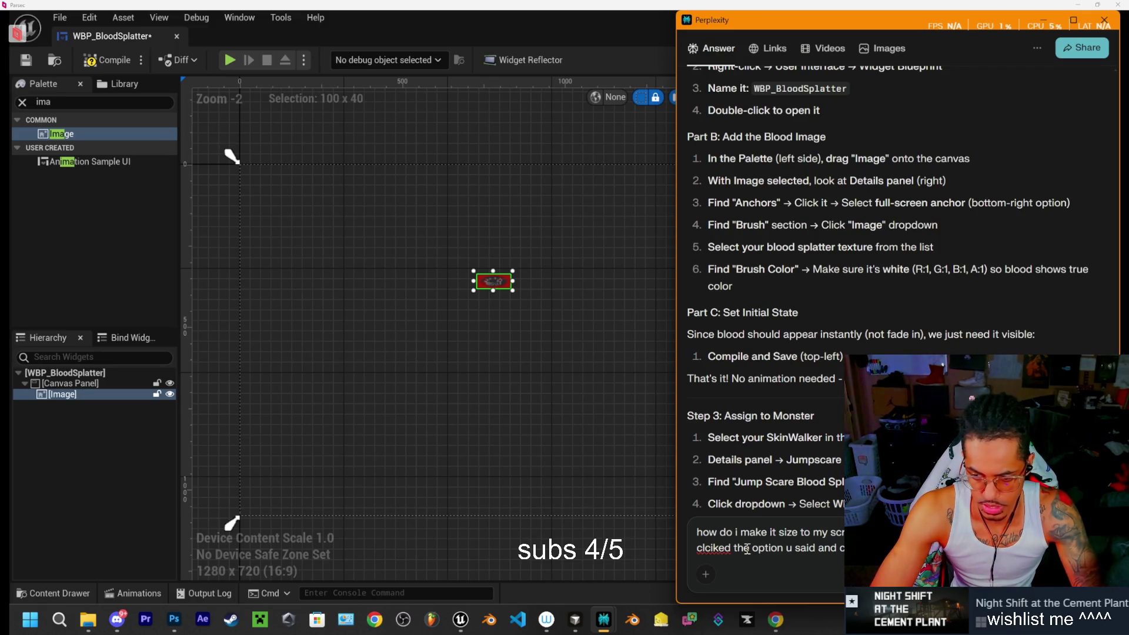
key("Return")
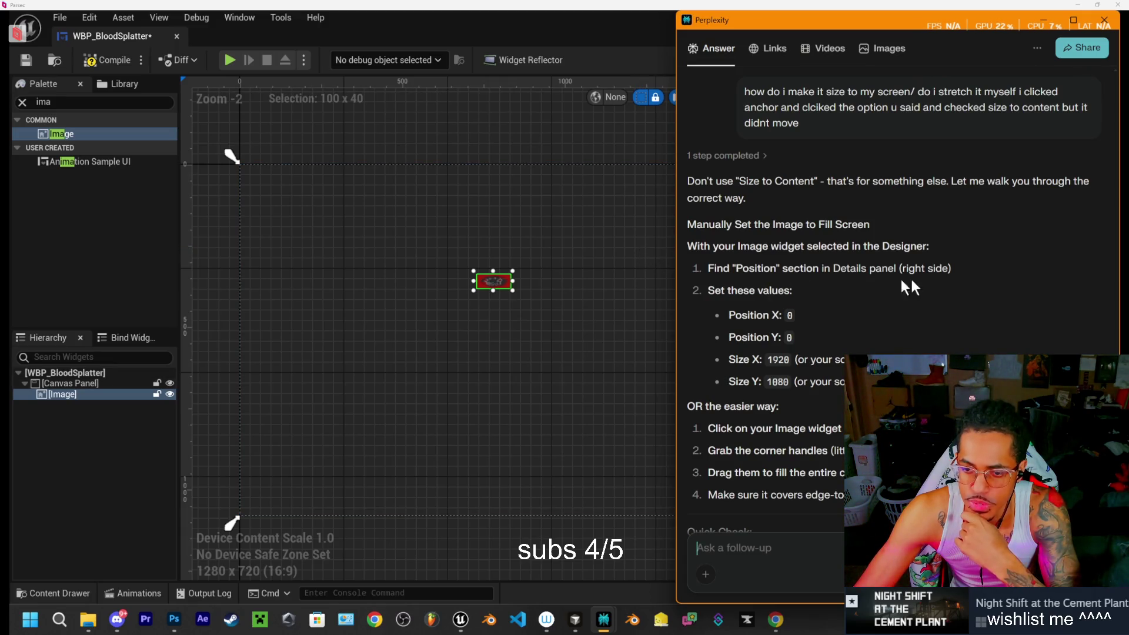
left_click(606, 550)
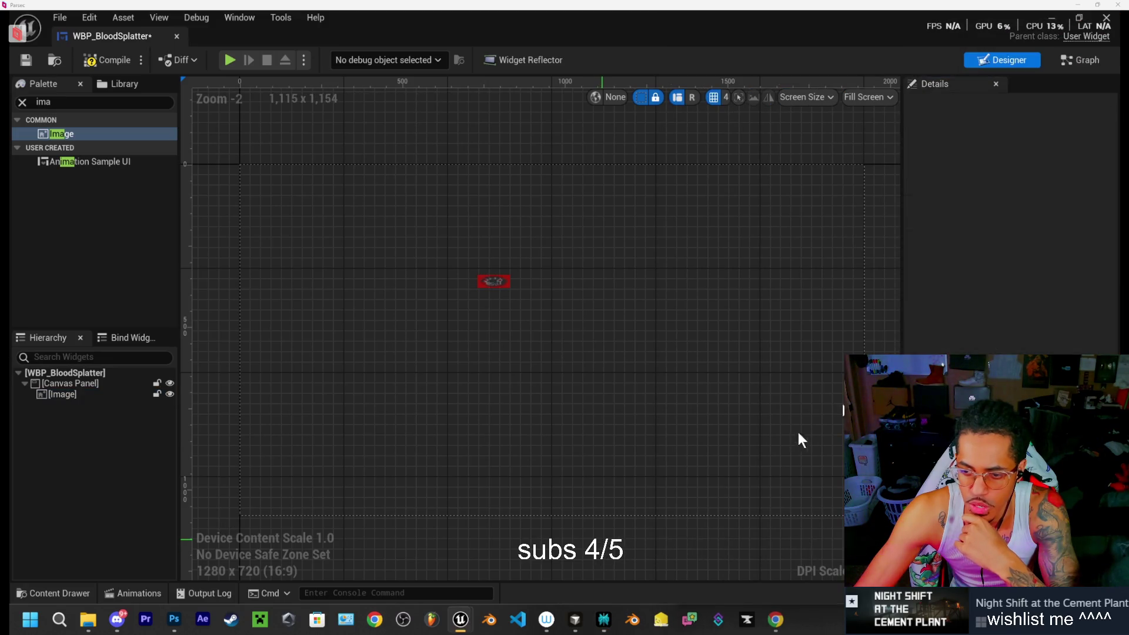
Select the Image and set its Alignment to 1920 by 1080
left_click(58, 395)
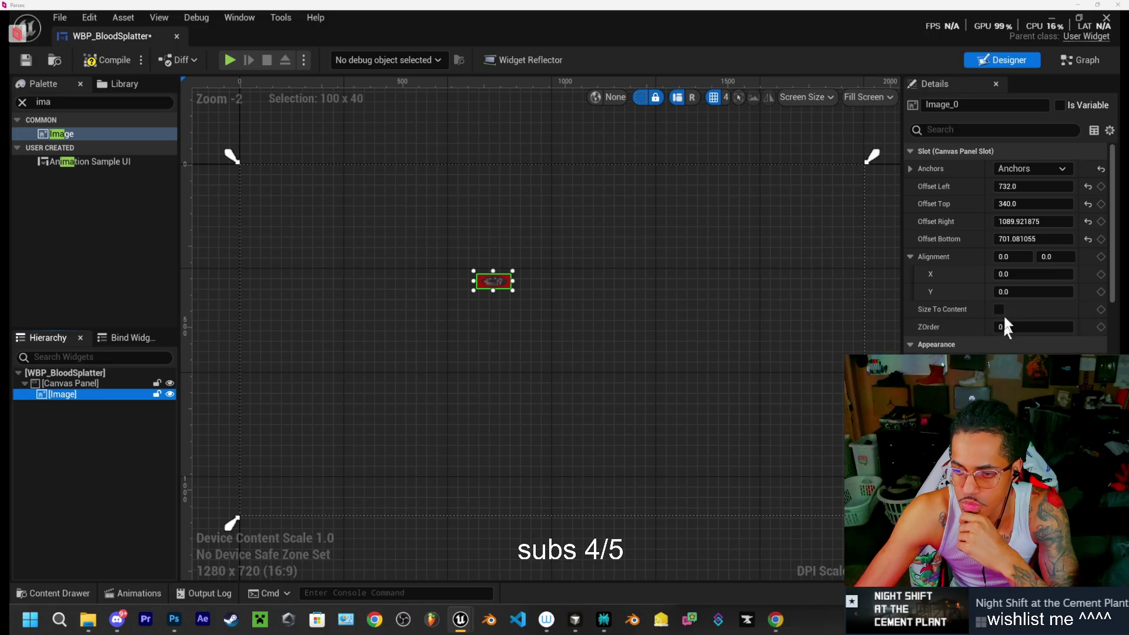
mouse_move(1004, 273)
left_mouse_down()
mouse_move(1035, 273)
mouse_move(1013, 274)
left_mouse_up()
type("1920")
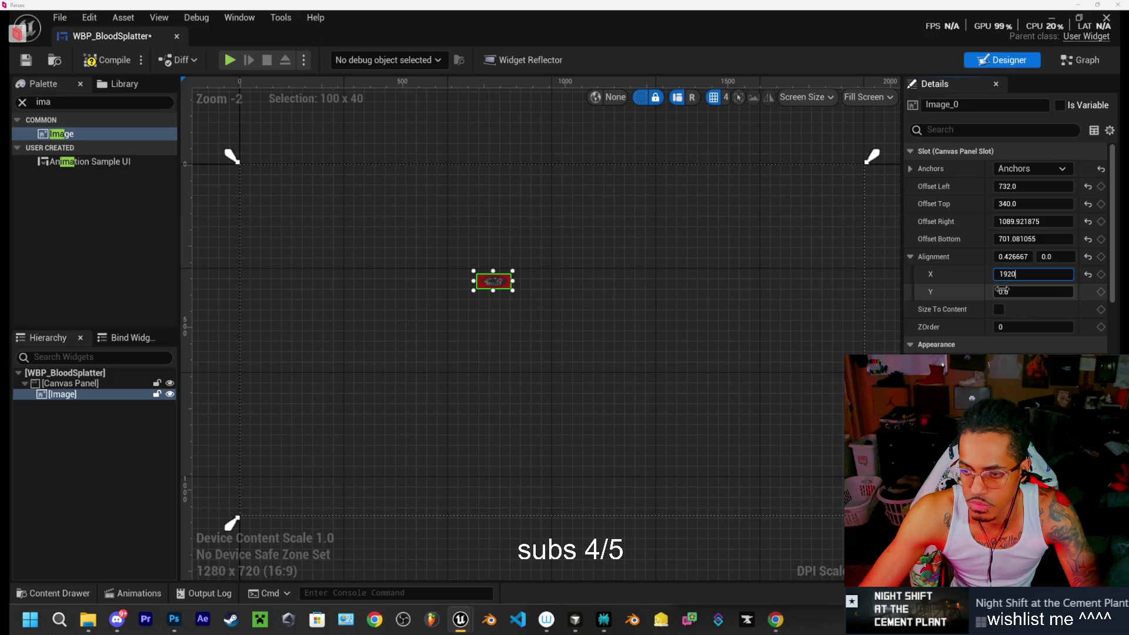
type("1080")
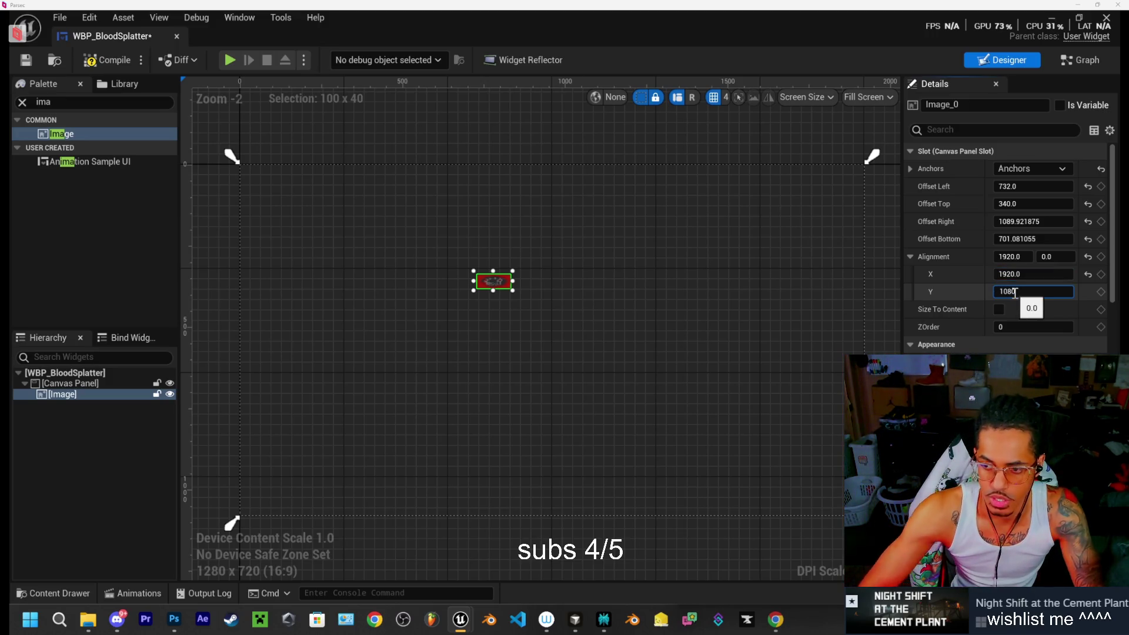
key("Return")
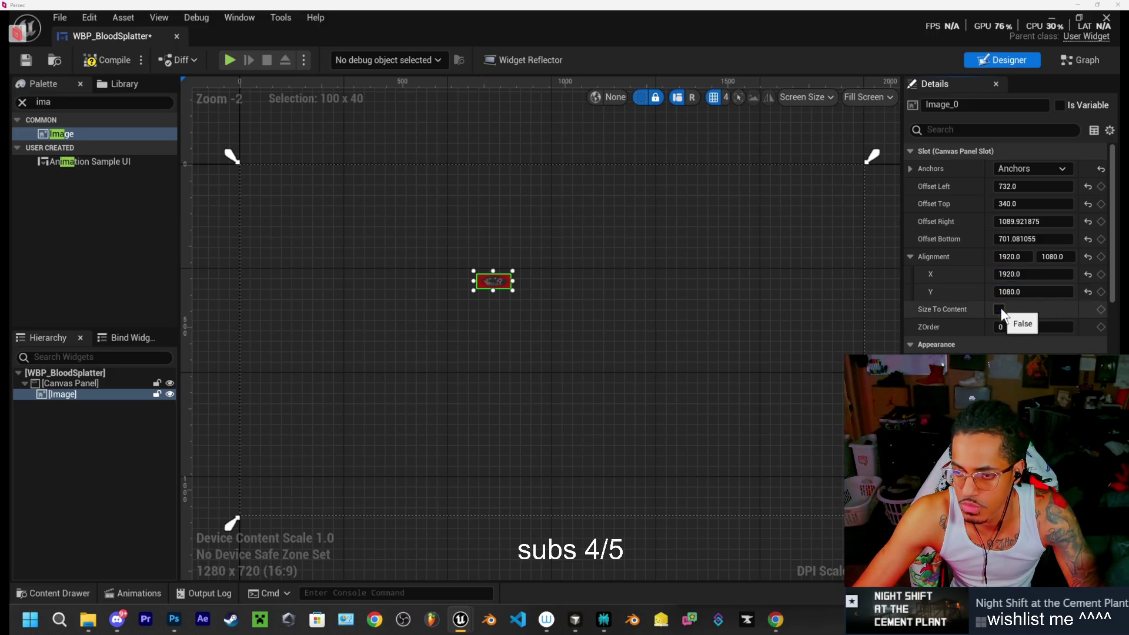
left_click(910, 256)
left_click(911, 256)
left_click(910, 256)
left_click(911, 256)
Scroll the Image Details down to Image Size and revisit the Perplexity answer
scroll(957, 287, "down", 2)
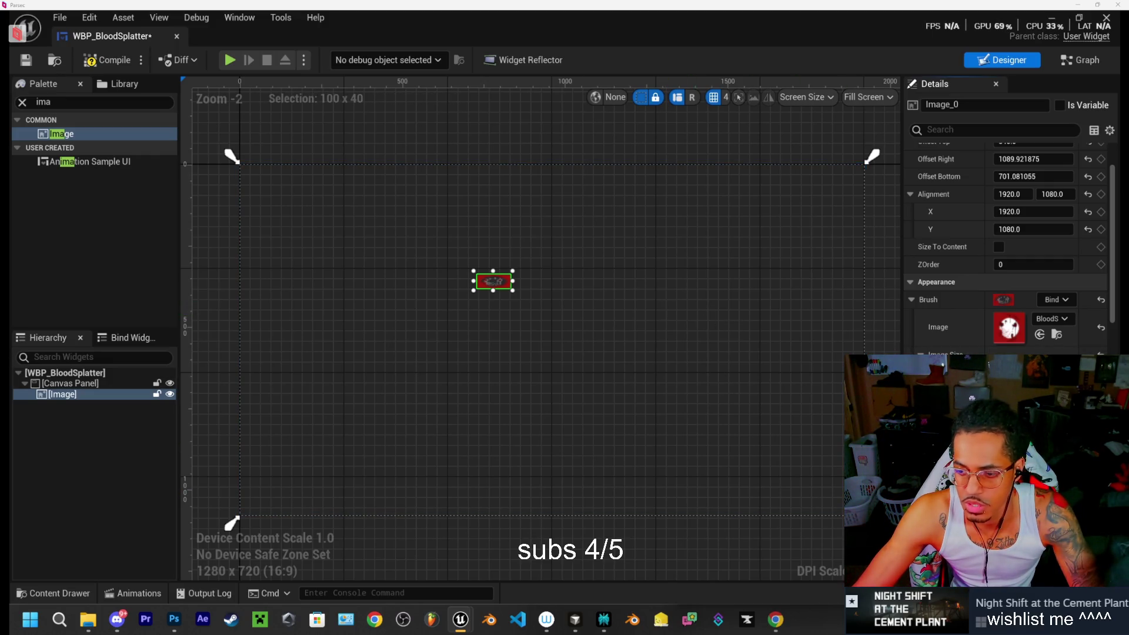
scroll(1006, 247, "down", 2)
scroll(1006, 247, "down", 2)
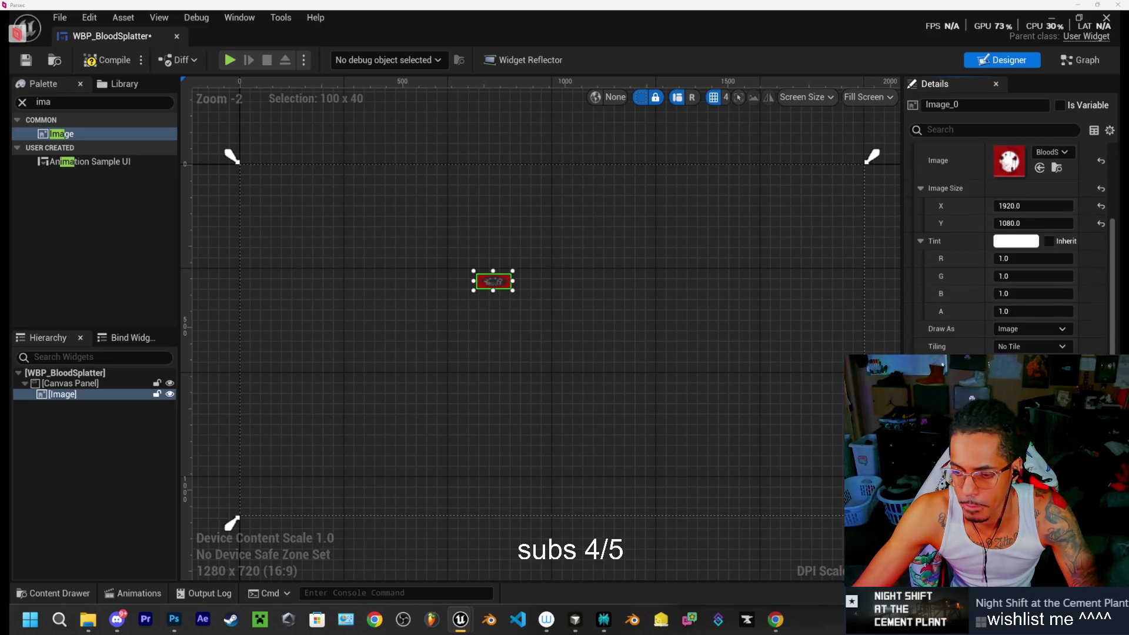
scroll(1006, 247, "down", 1)
scroll(1006, 247, "down", 1)
scroll(1006, 247, "down", 1)
scroll(1006, 247, "down", 1)
scroll(1006, 247, "up", 3)
scroll(1005, 247, "up", 3)
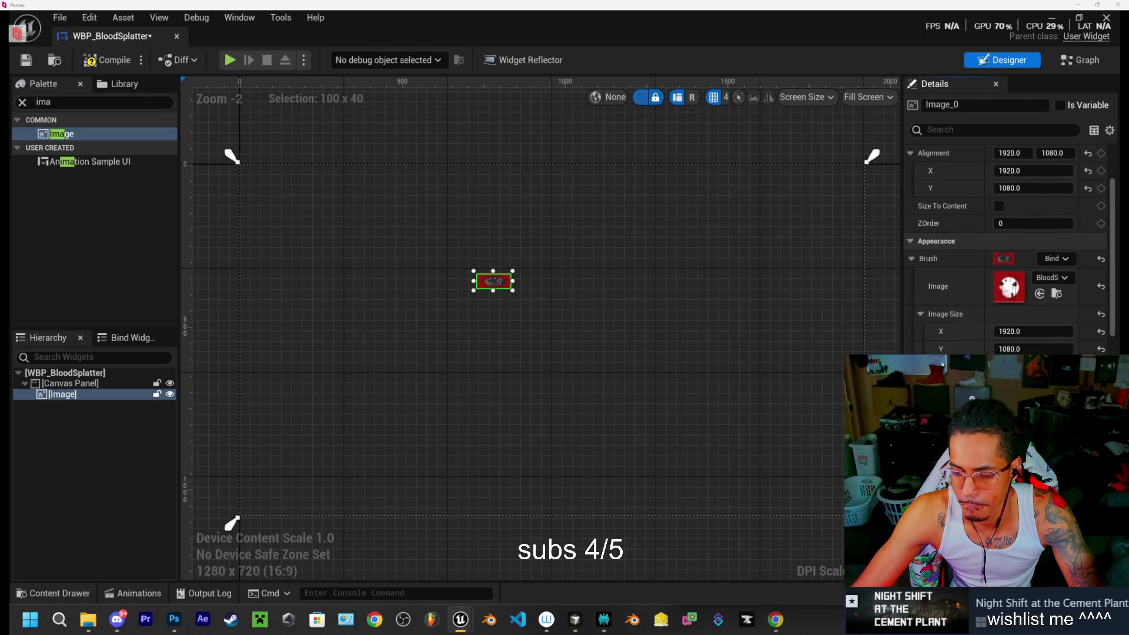
left_click(776, 619)
left_click(776, 619)
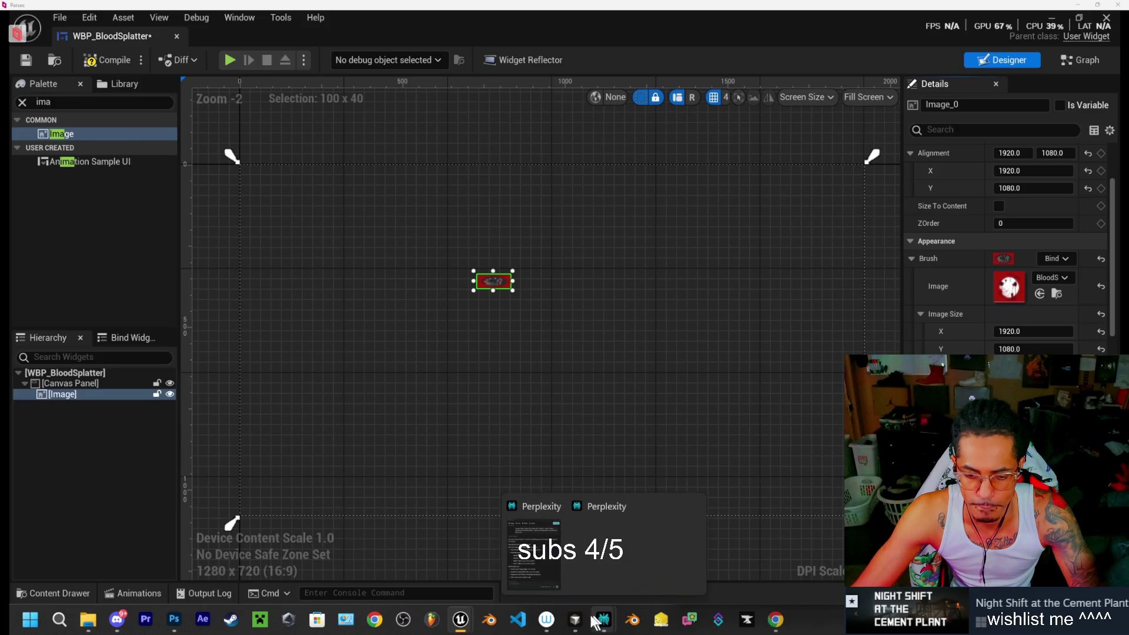
mouse_move(604, 620)
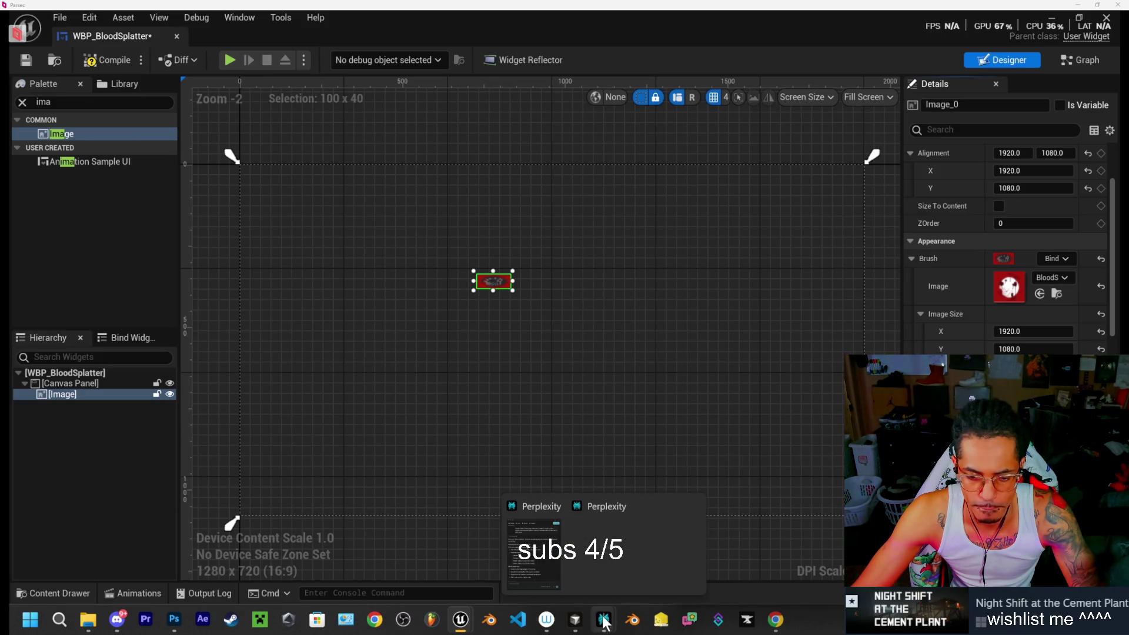
left_click(533, 553)
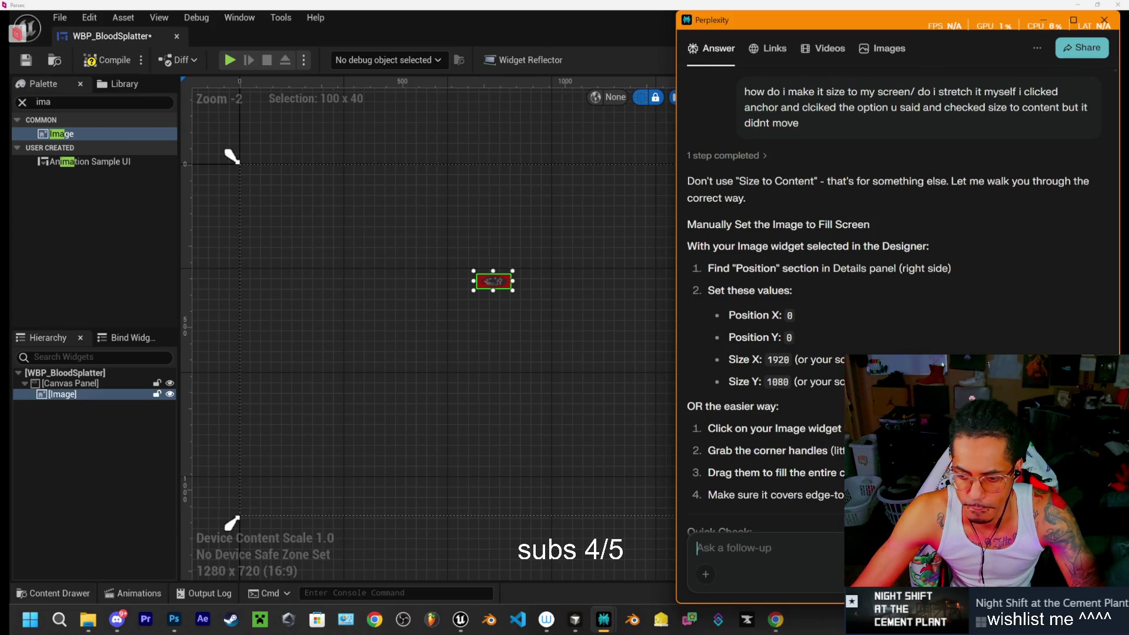
left_click(507, 287)
Drag the image's corners out to fill the whole canvas, then close the WBP_BloodSplatter editor
left_click_drag(512, 271, 869, 159)
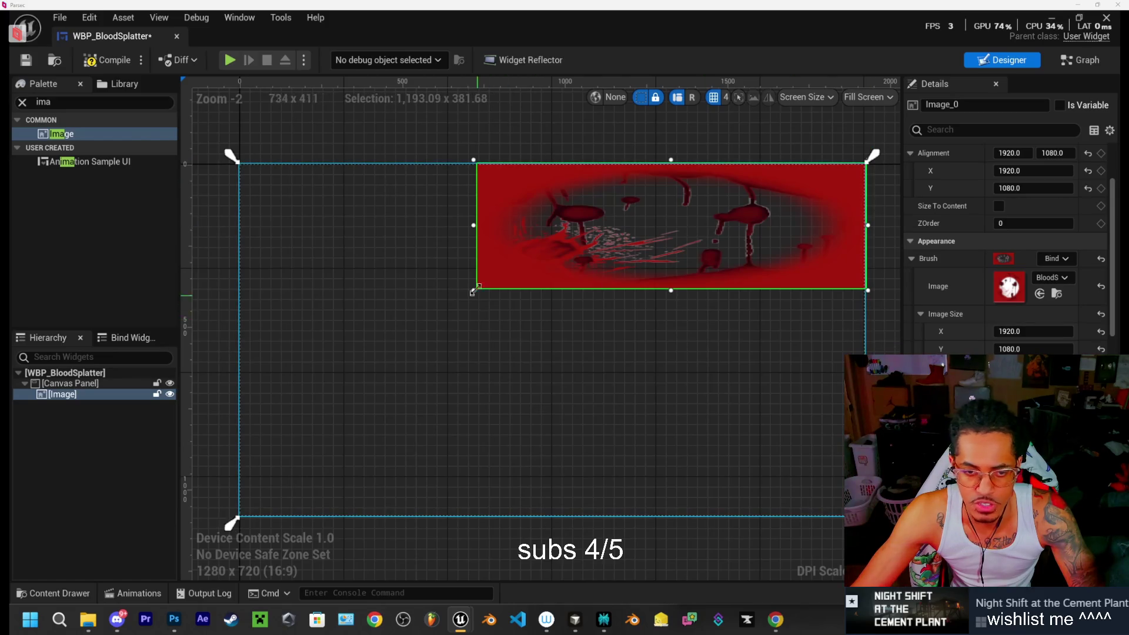
left_click_drag(474, 291, 234, 520)
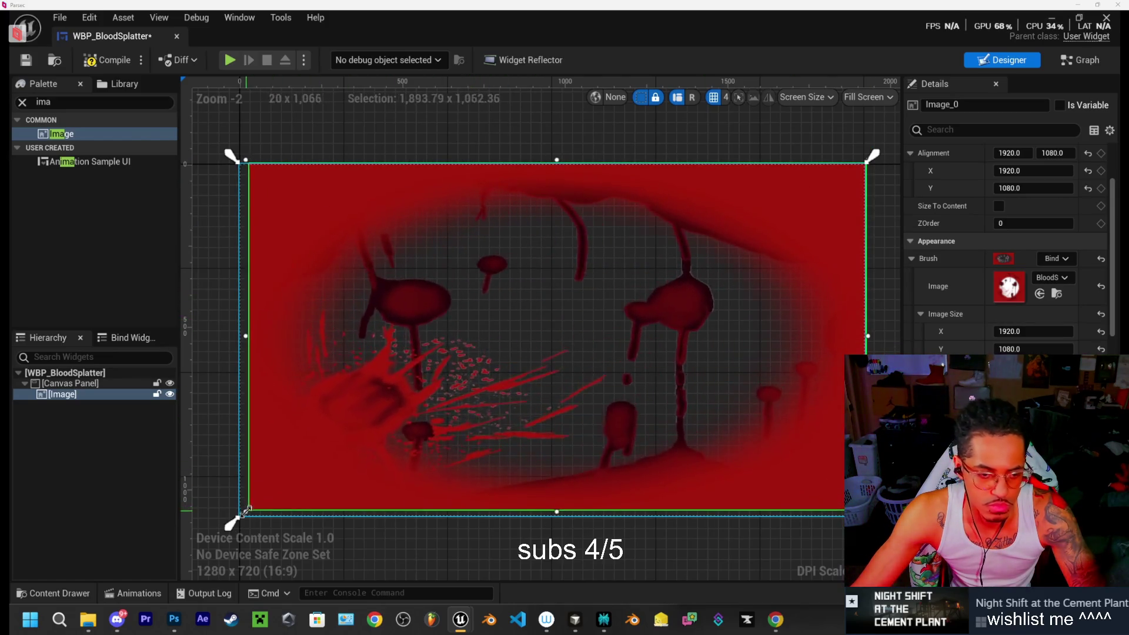
left_click_drag(233, 522, 235, 520)
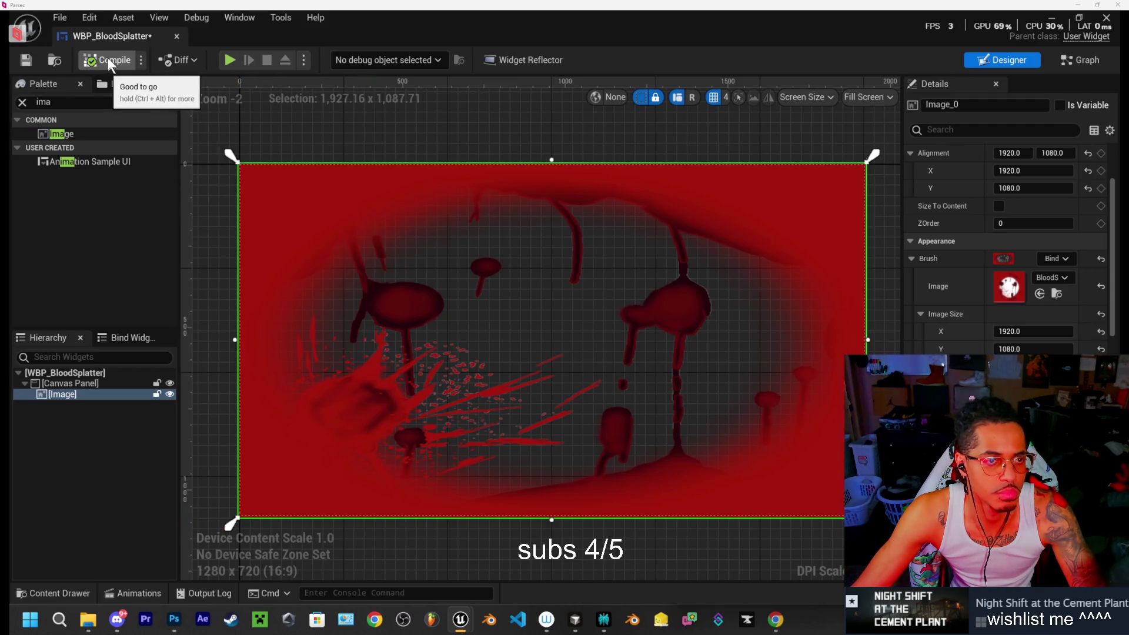
left_click(177, 37)
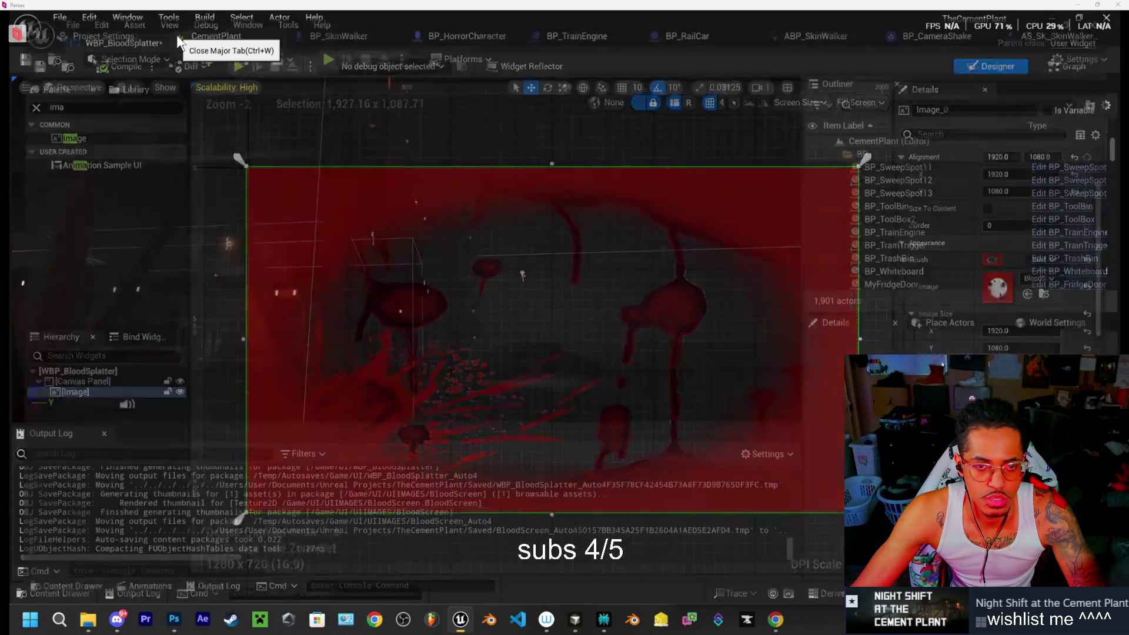
In BP_SkinWalker, set Jump Scare Flash Widget to WBP_JumpScareFlash and compile
left_click(341, 40)
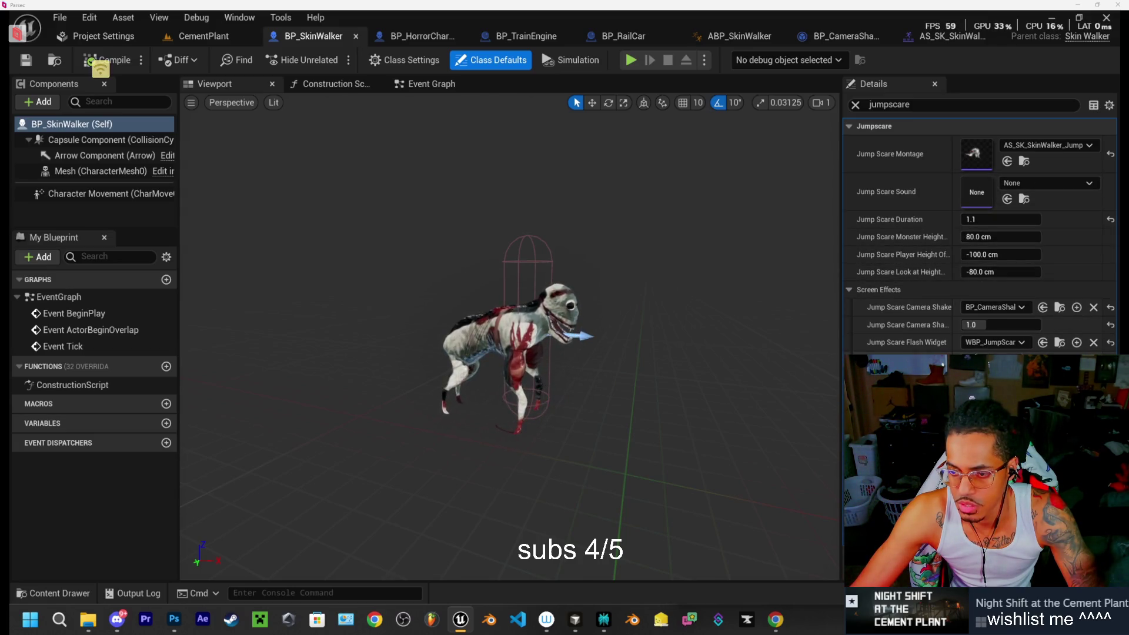
left_click(994, 342)
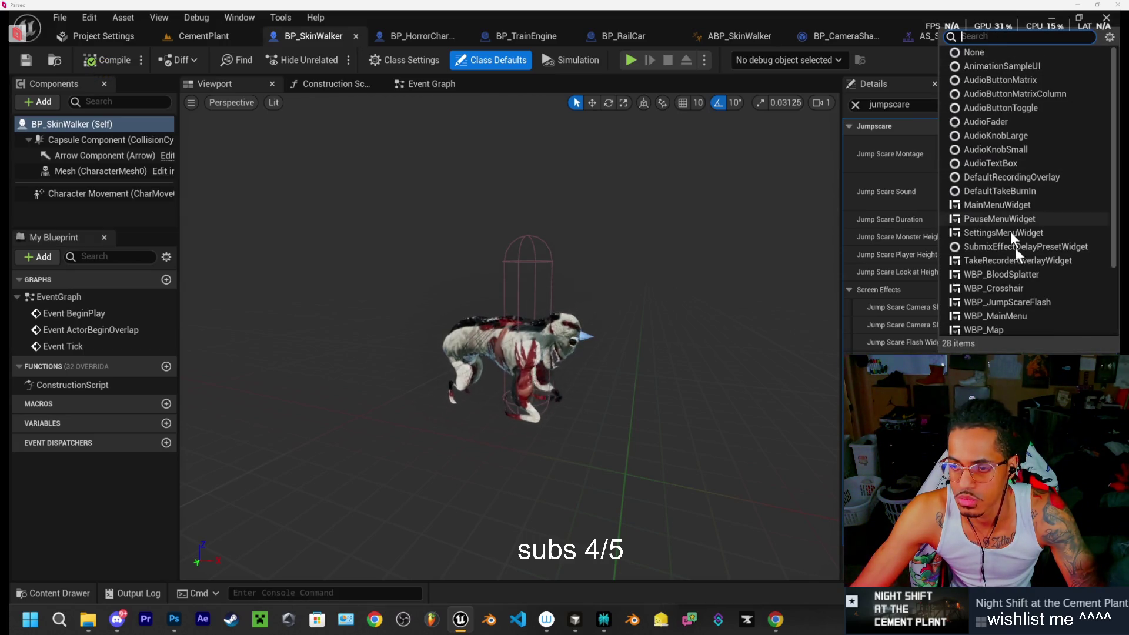
left_click(1007, 302)
left_click(112, 61)
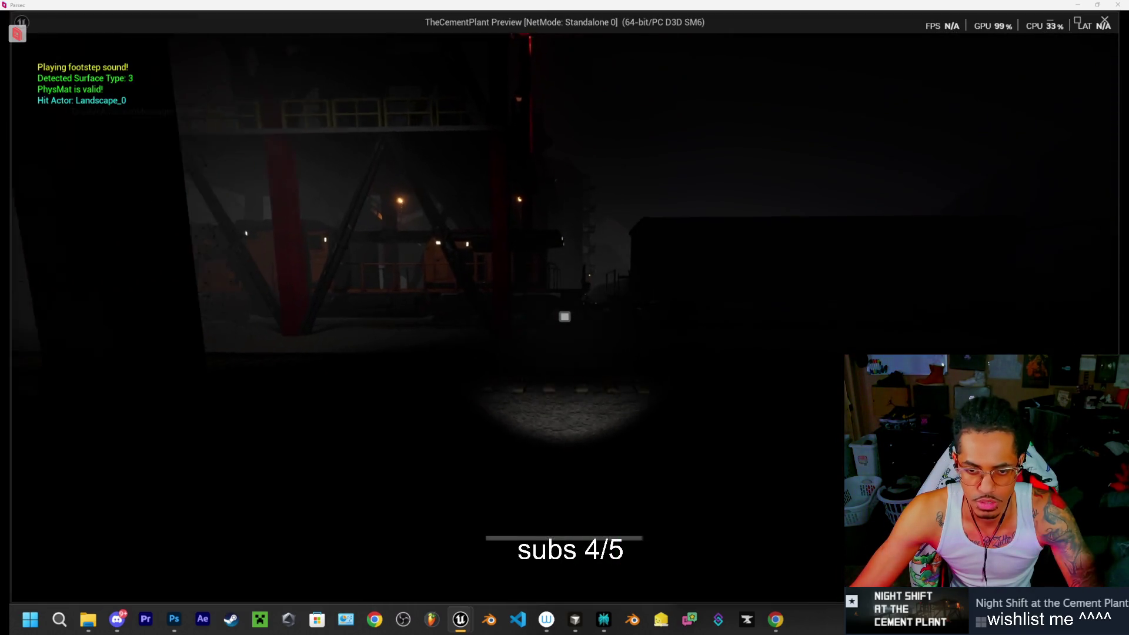
Walk forward past the staircase and train toward the character, then end the play-test with Esc
key("w")
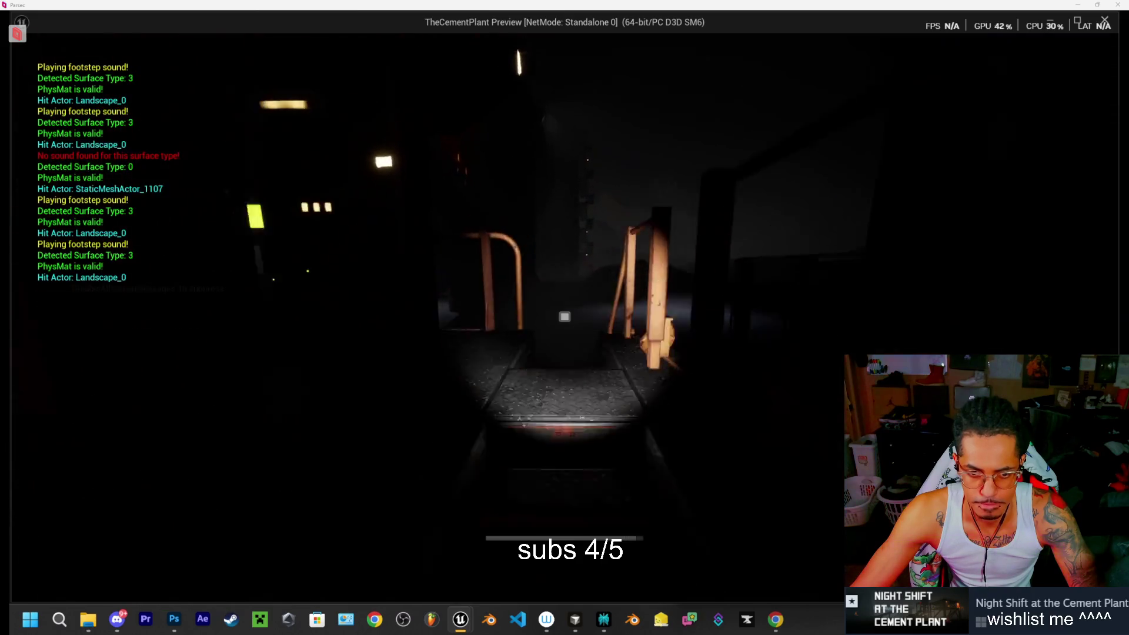
key("w")
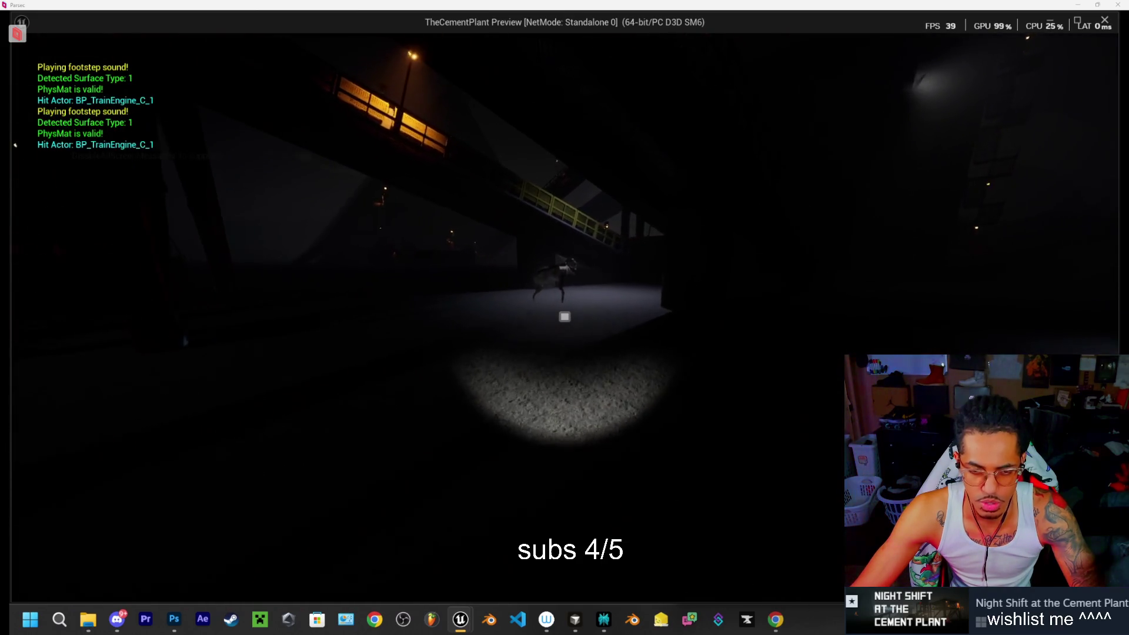
key("w")
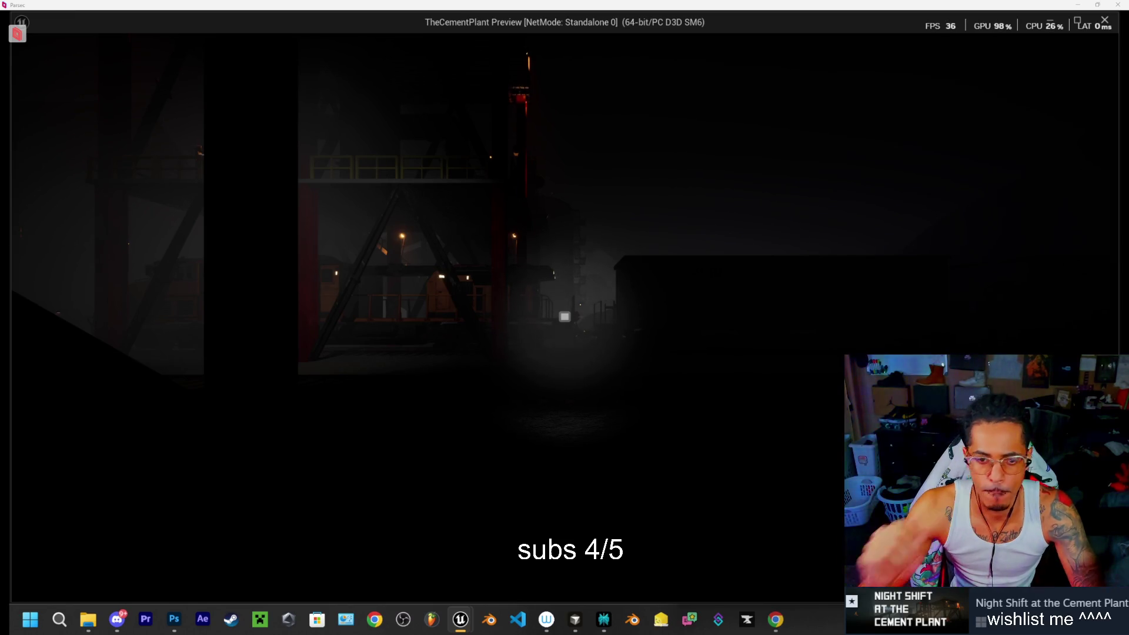
key("Escape")
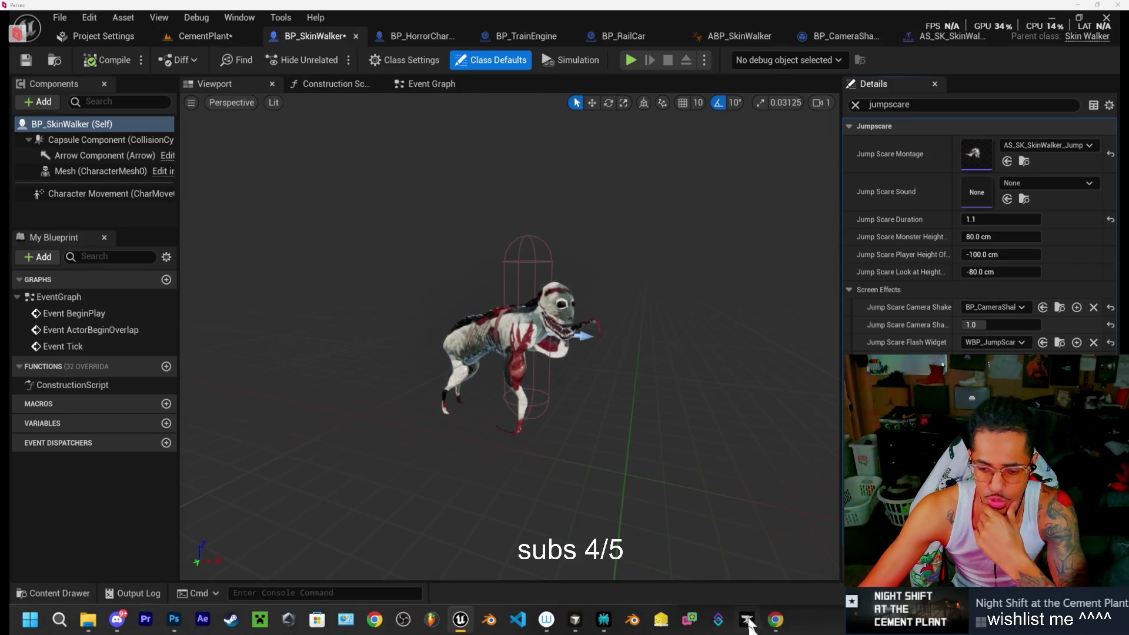
left_click(776, 617)
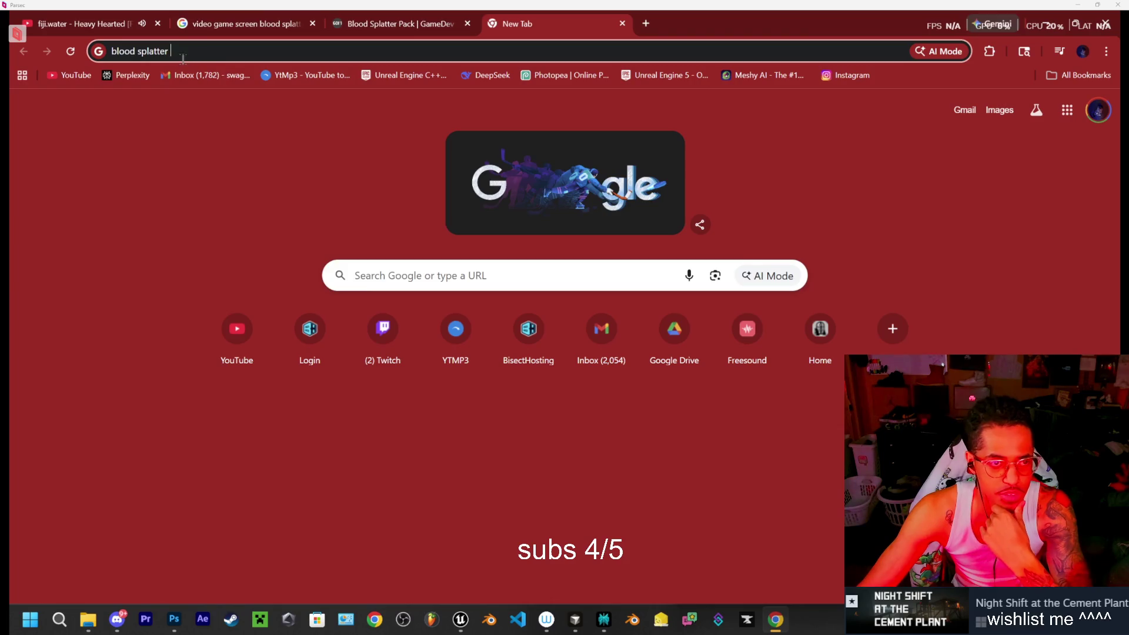
Search Google Images for 'blood splatter png free' and scroll through the results
type("p")
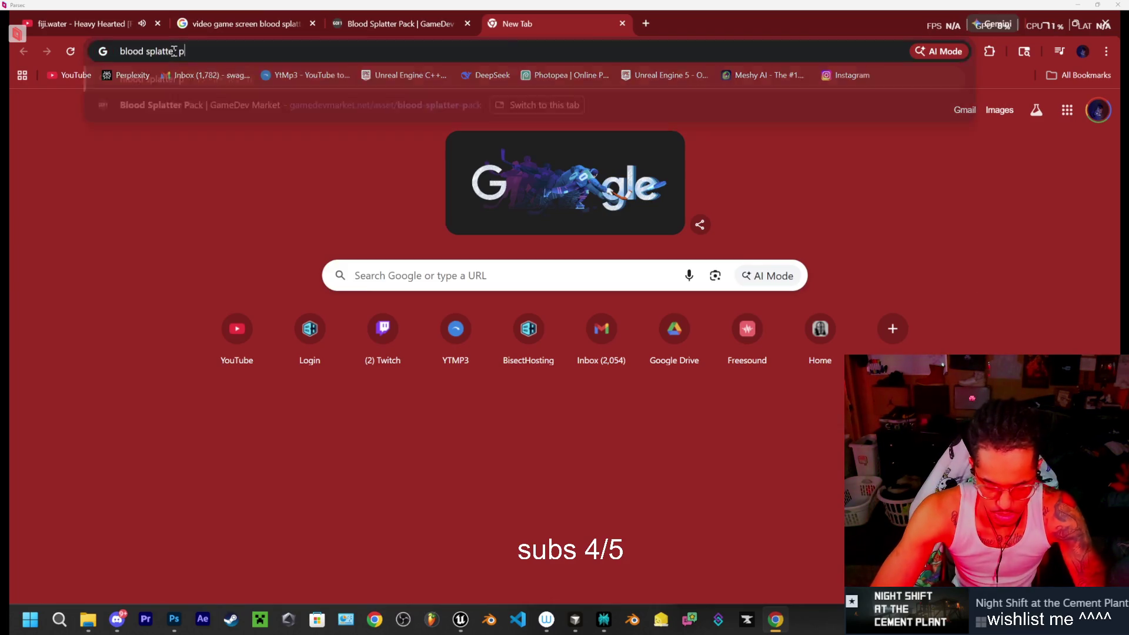
type("ng free")
key("Return")
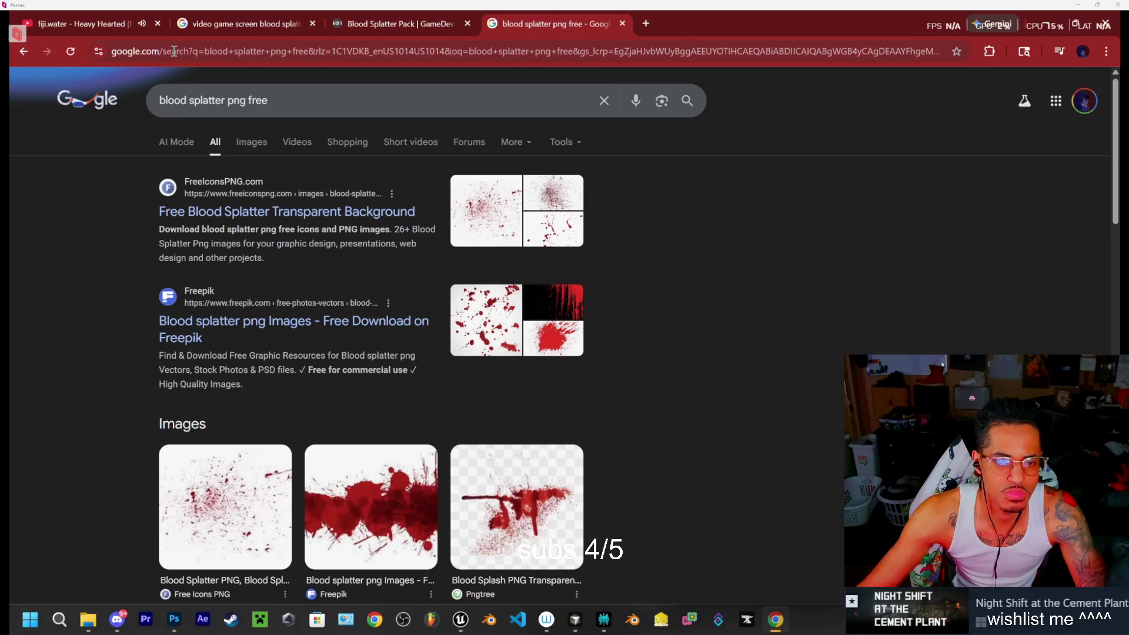
left_click(251, 142)
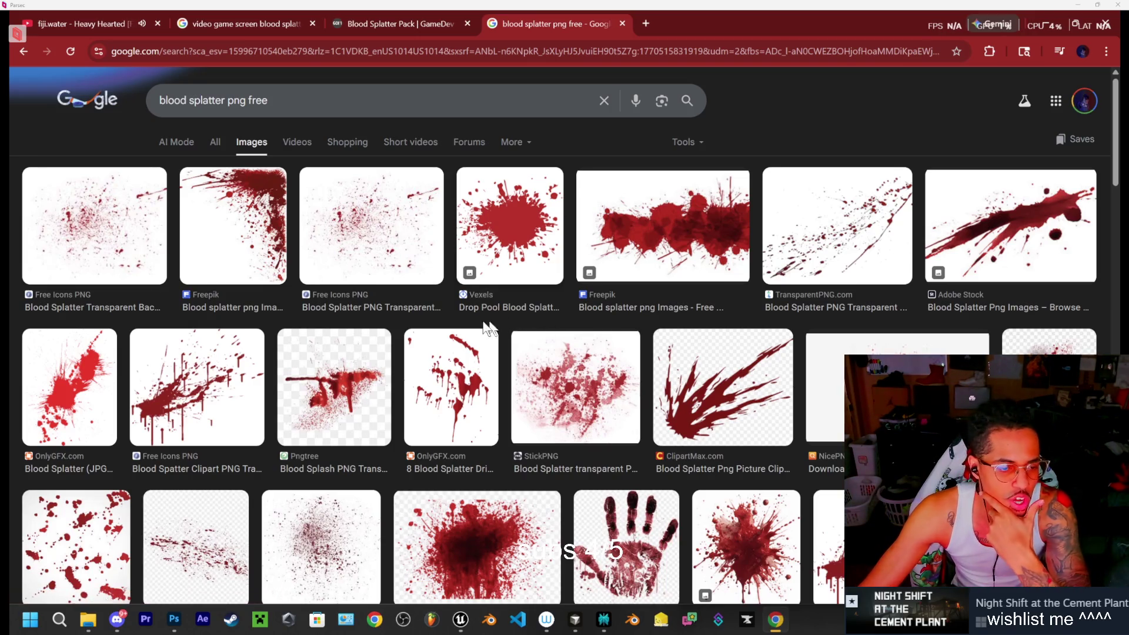
scroll(487, 327, "down", 3)
scroll(391, 314, "down", 5)
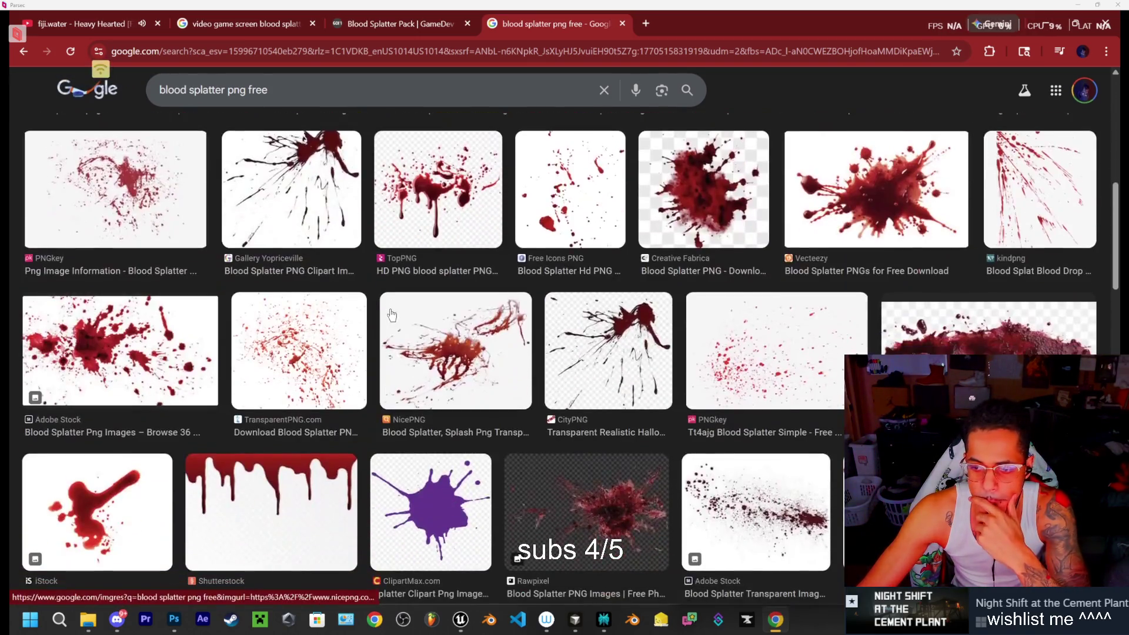
scroll(391, 315, "down", 2)
scroll(423, 294, "down", 3)
scroll(459, 271, "down", 2)
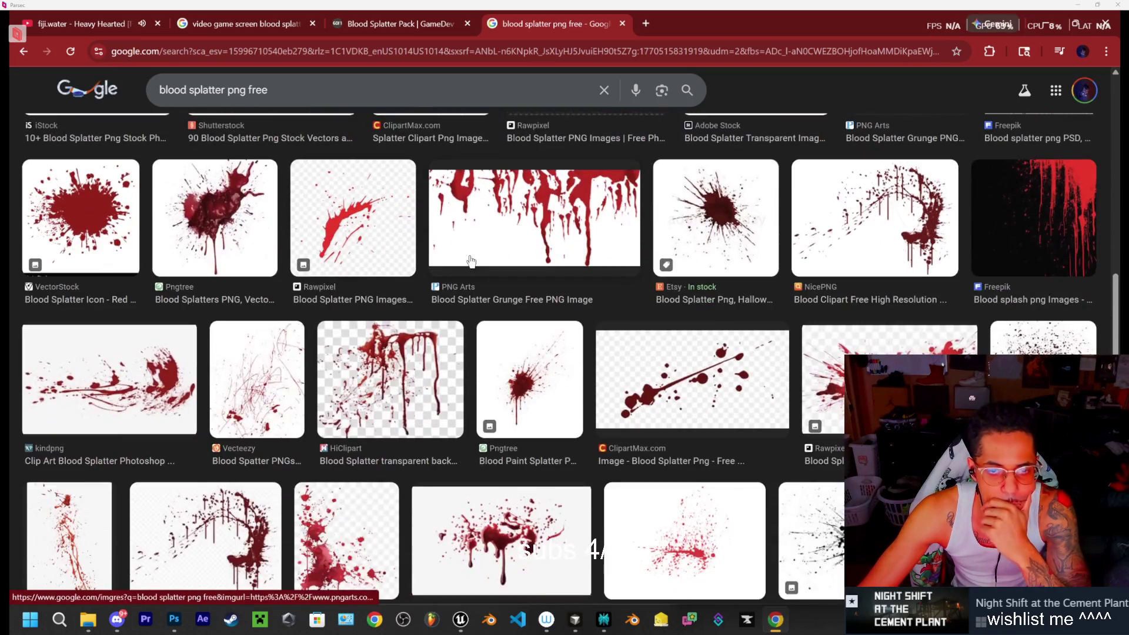
scroll(471, 260, "down", 1)
scroll(468, 259, "down", 2)
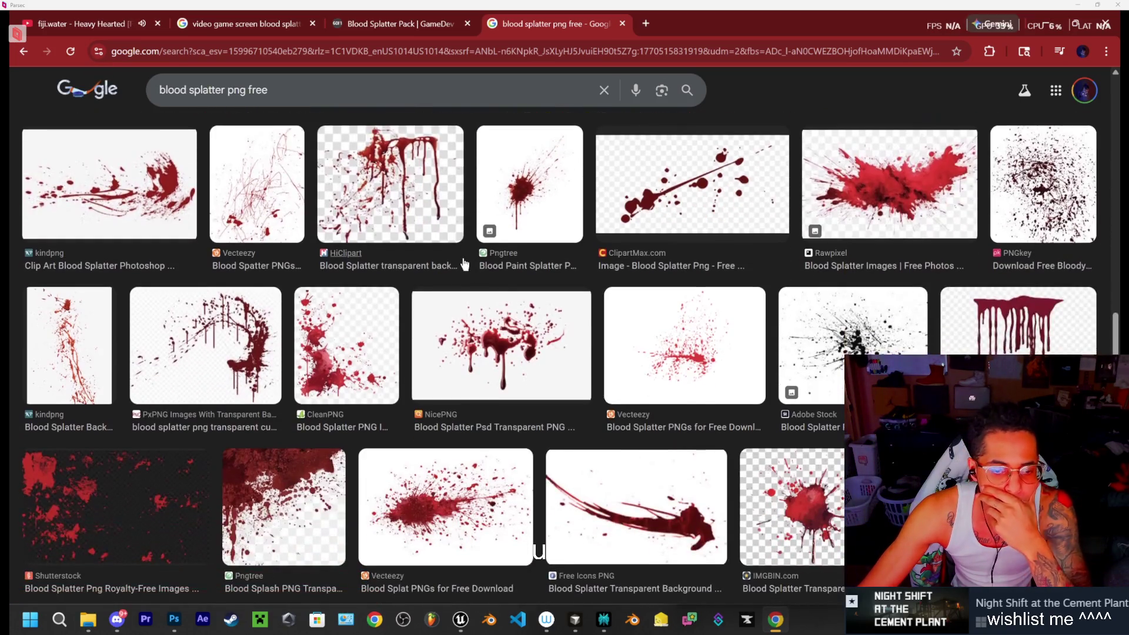
scroll(462, 266, "down", 2)
scroll(456, 268, "down", 2)
scroll(452, 270, "down", 2)
scroll(451, 270, "down", 4)
scroll(449, 271, "up", 3)
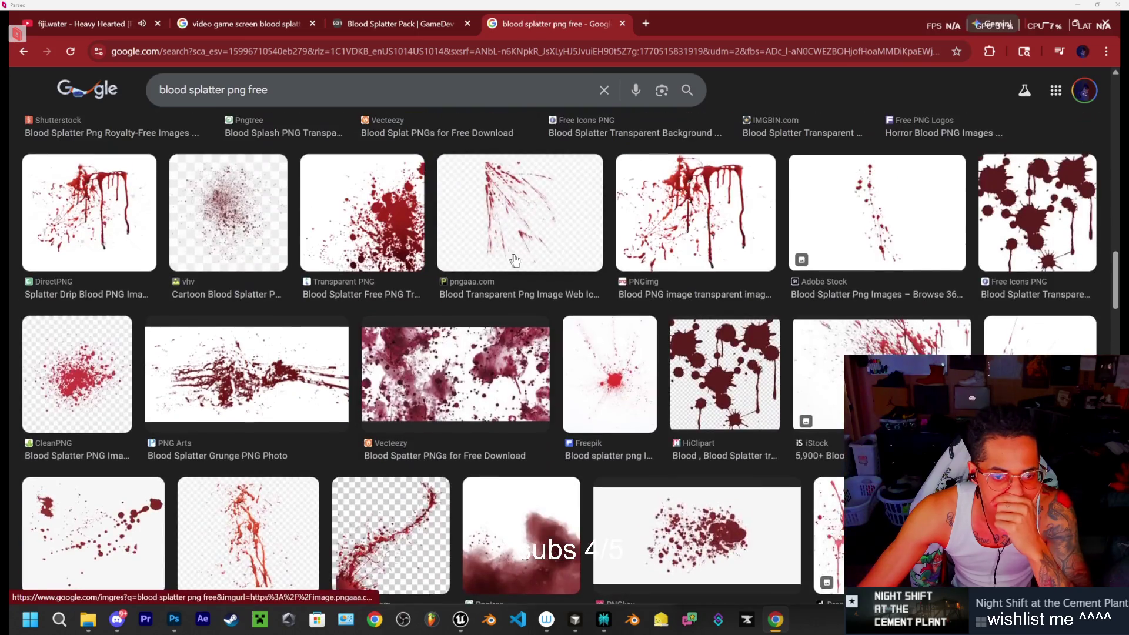
scroll(506, 262, "down", 4)
scroll(529, 258, "down", 1)
scroll(512, 247, "down", 2)
scroll(494, 235, "down", 3)
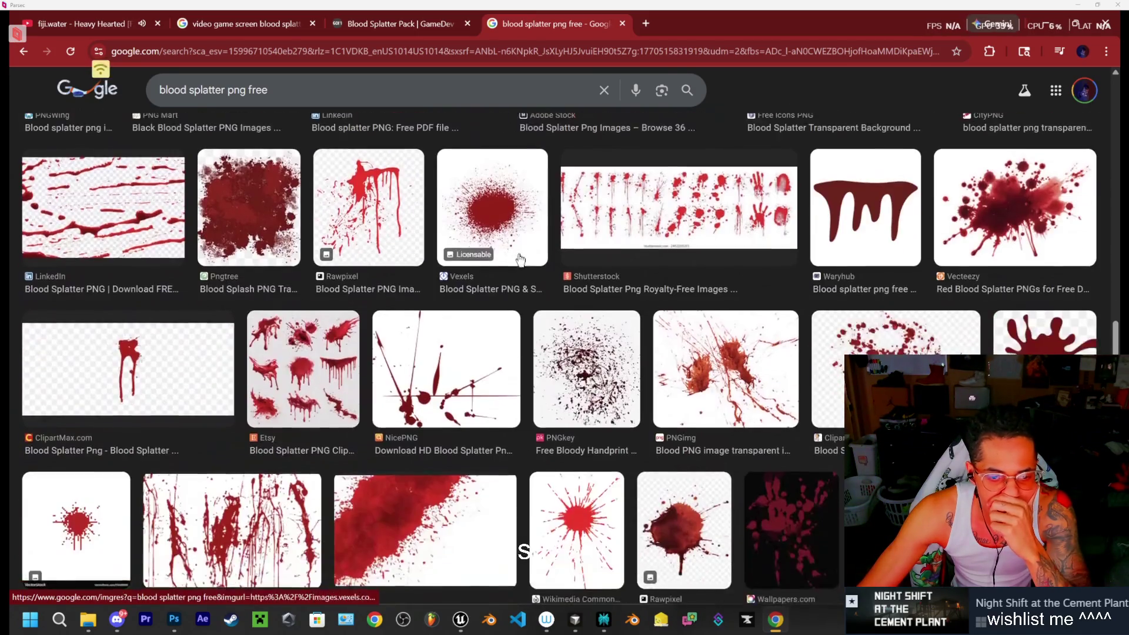
scroll(469, 213, "down", 3)
Compare the Blood Splatter Pack product page with the screen blood splatter image results
left_click(404, 23)
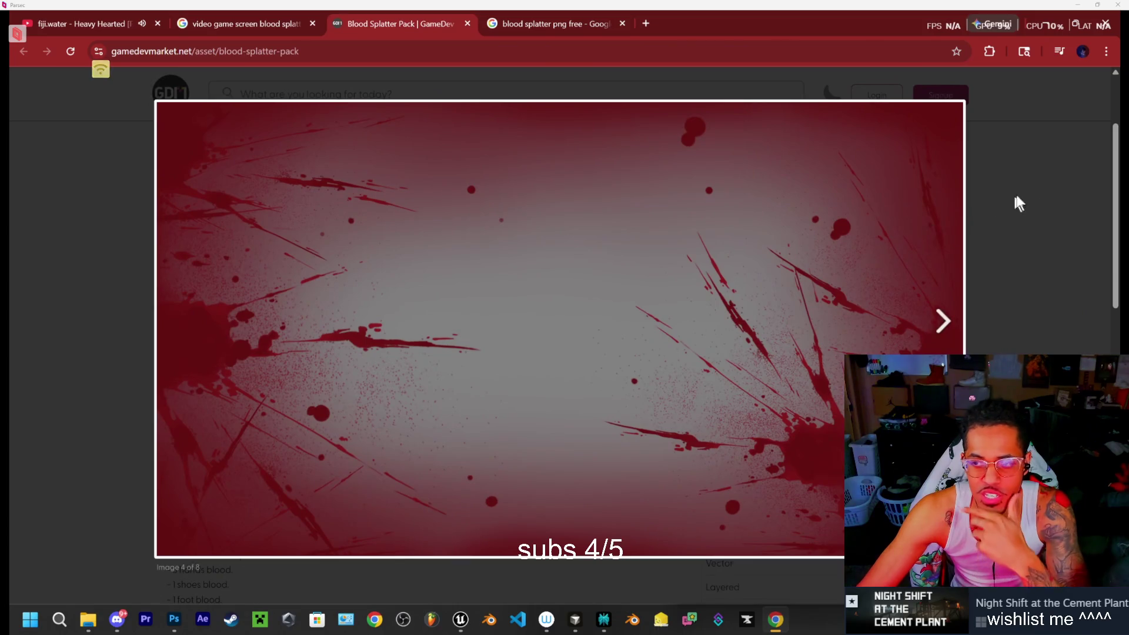
left_click(1056, 160)
scroll(706, 412, "up", 2)
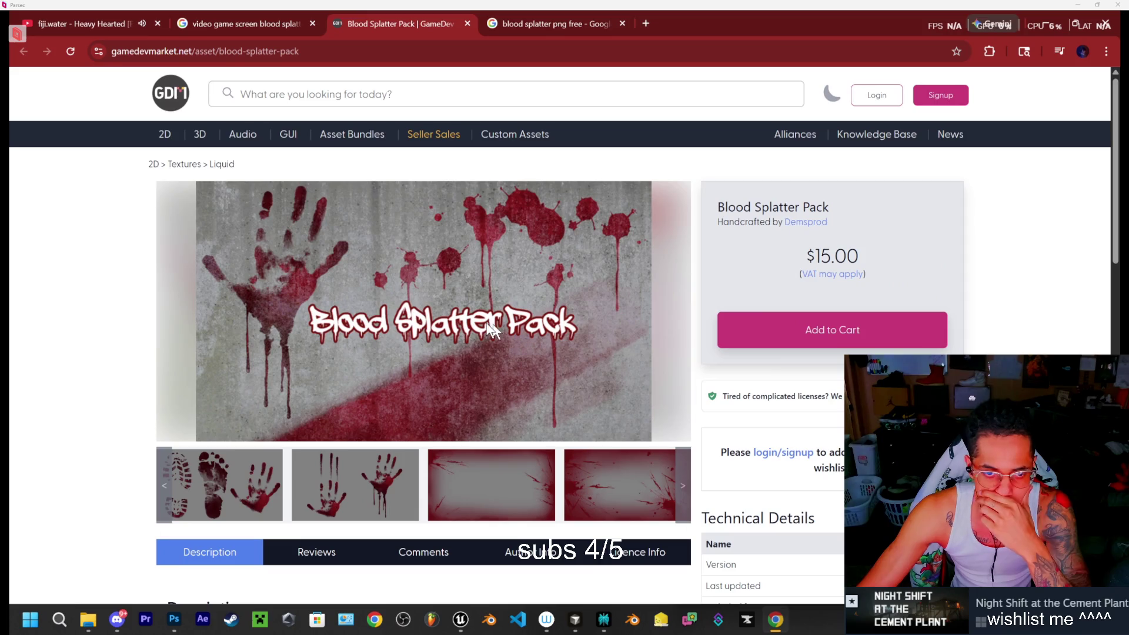
left_click(238, 24)
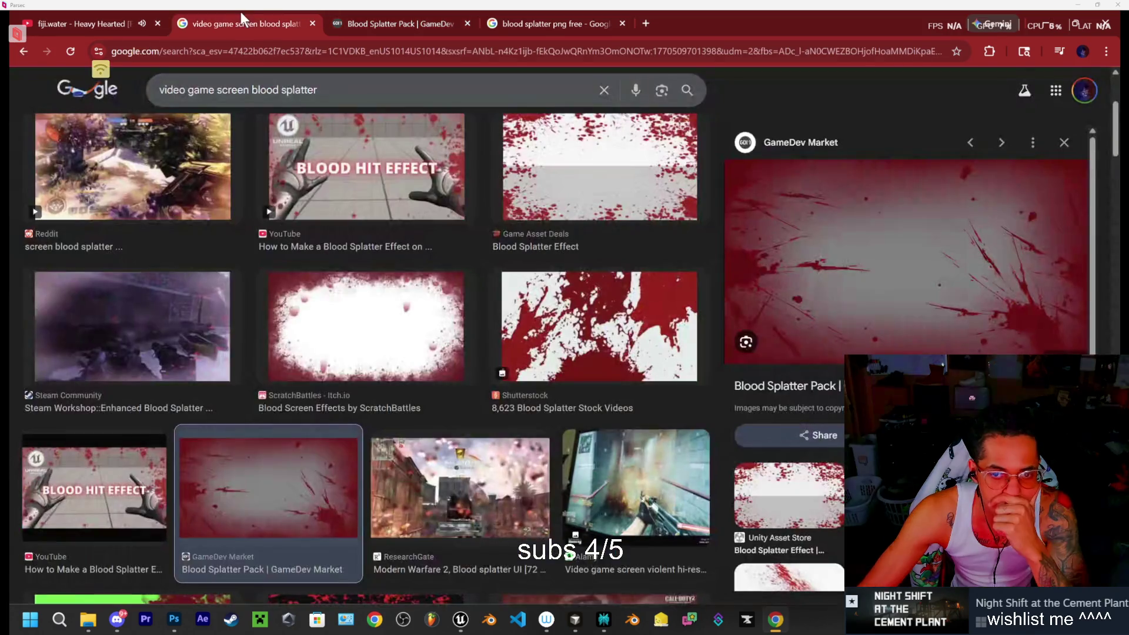
scroll(625, 340, "down", 1)
scroll(636, 341, "down", 2)
scroll(647, 343, "down", 2)
scroll(650, 344, "down", 3)
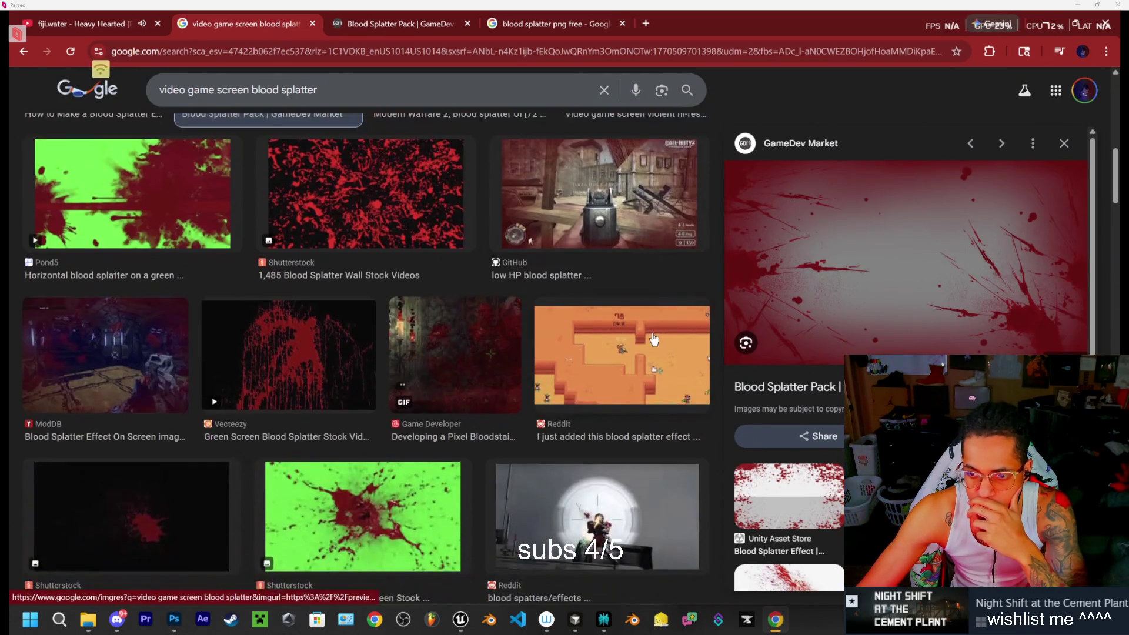
scroll(650, 344, "down", 3)
scroll(407, 316, "down", 2)
scroll(407, 316, "down", 3)
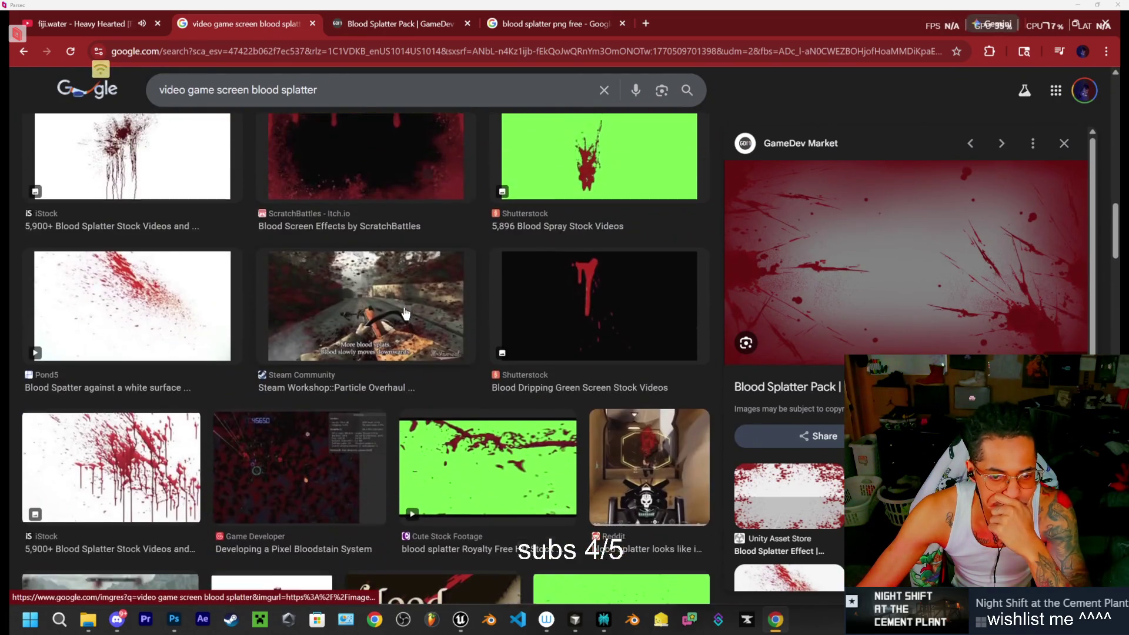
scroll(404, 314, "down", 2)
scroll(400, 314, "down", 3)
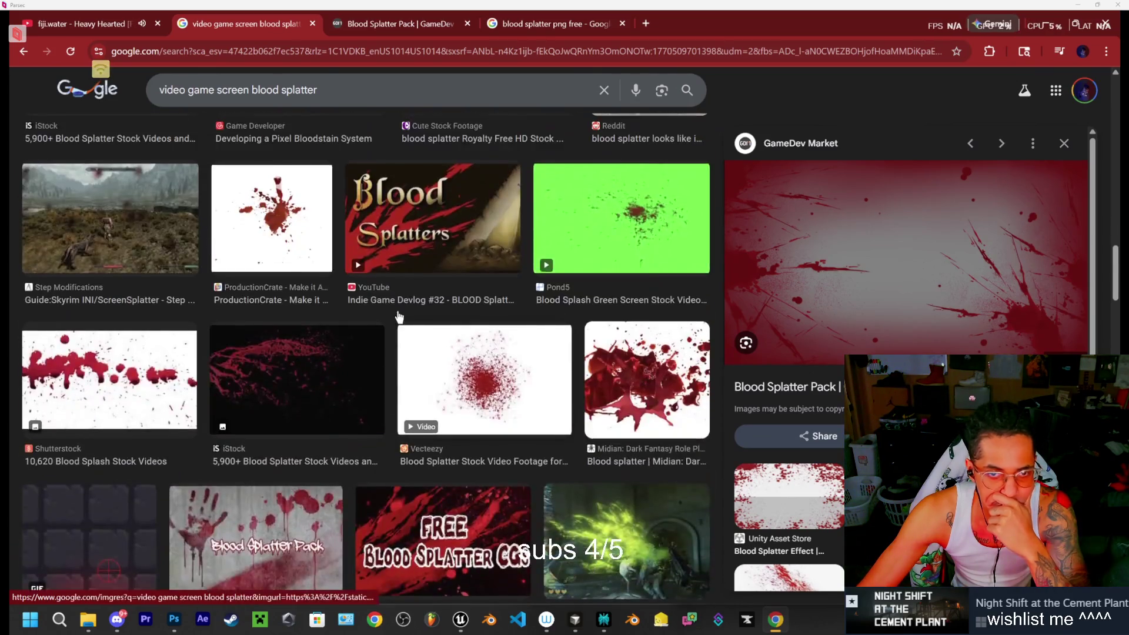
scroll(352, 288, "down", 3)
scroll(287, 253, "down", 3)
scroll(286, 253, "up", 2)
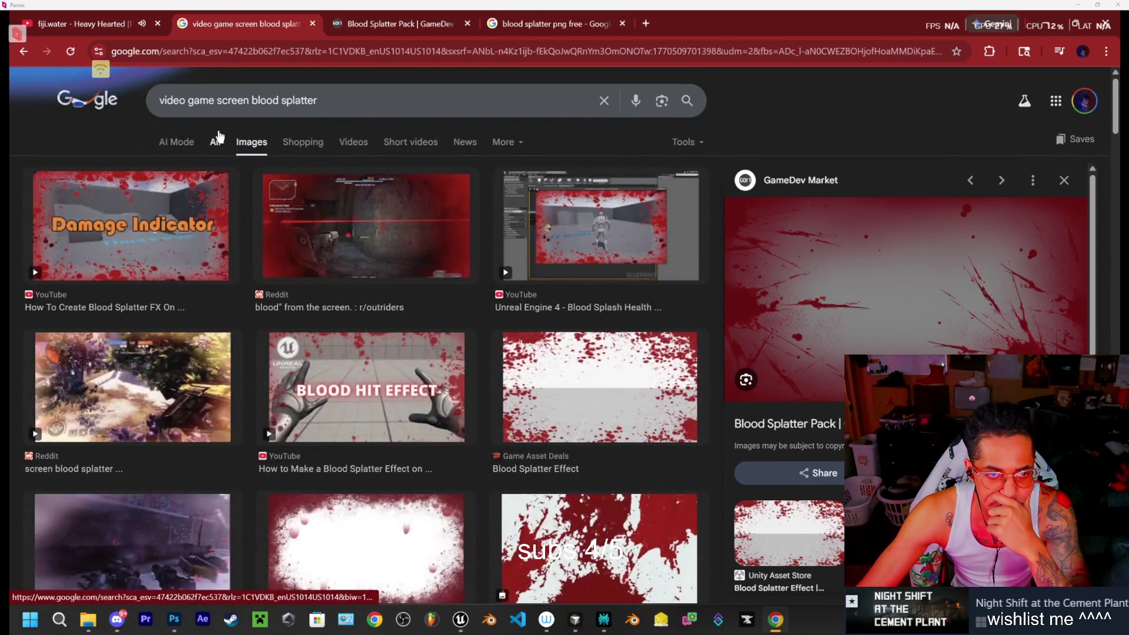
Page through the Blood Splatter Pack's preview images
left_click(406, 31)
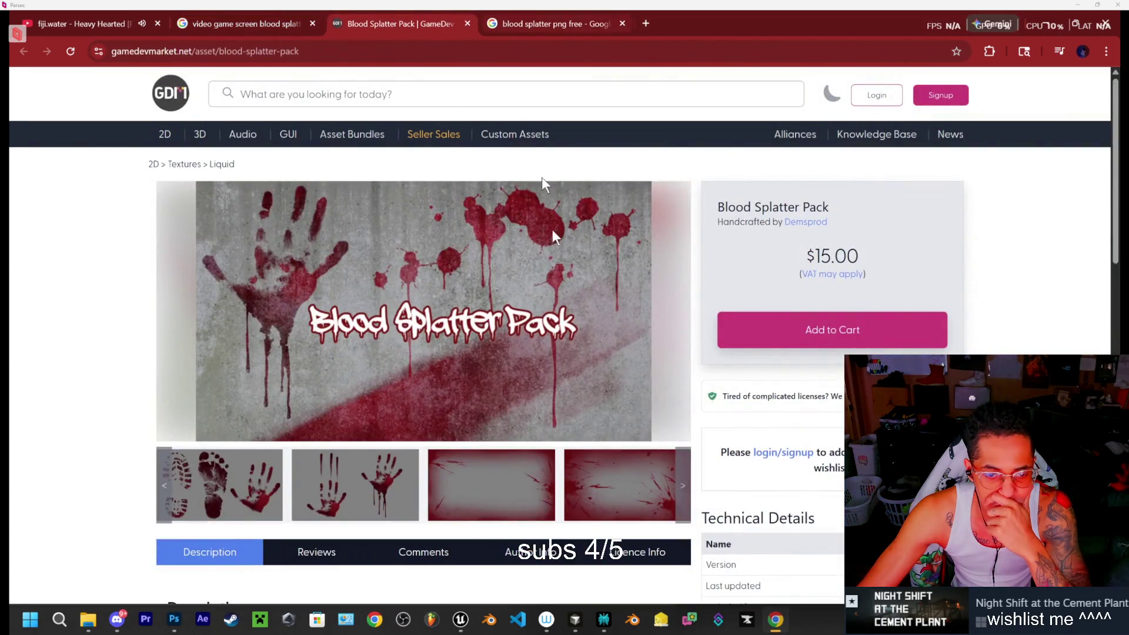
left_click(684, 490)
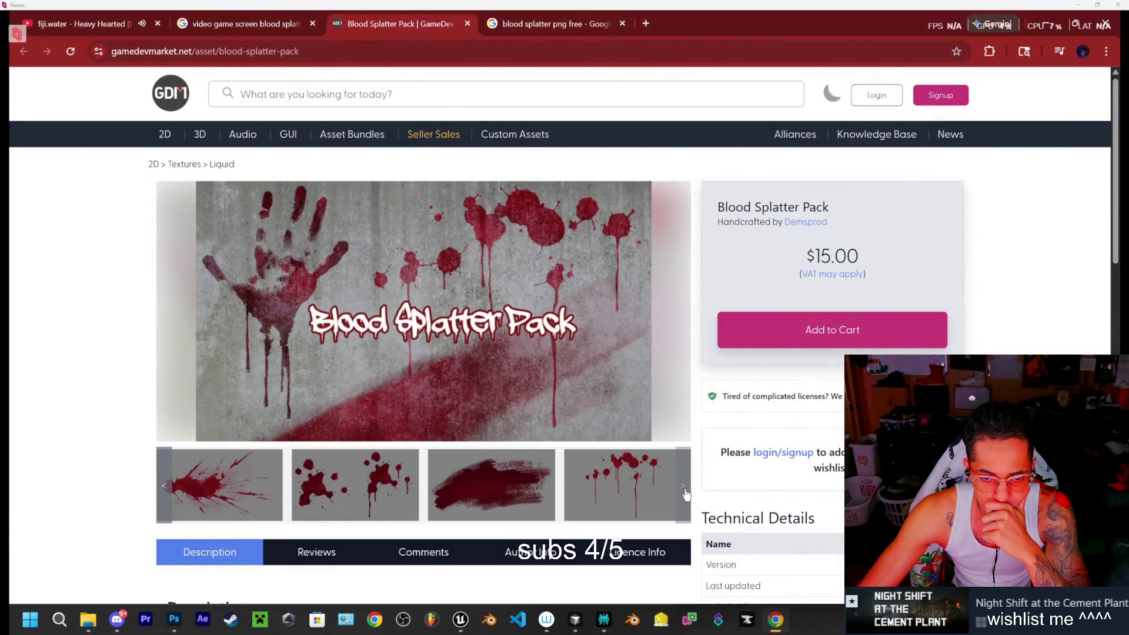
left_click(684, 488)
left_click(686, 492)
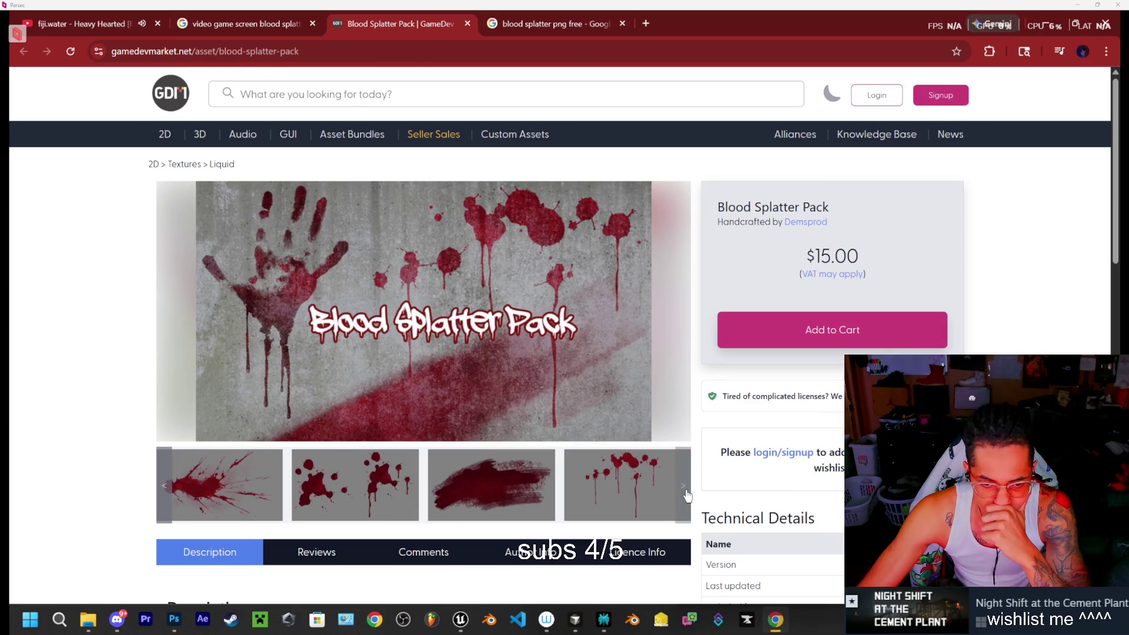
scroll(638, 335, "down", 3)
scroll(598, 341, "down", 4)
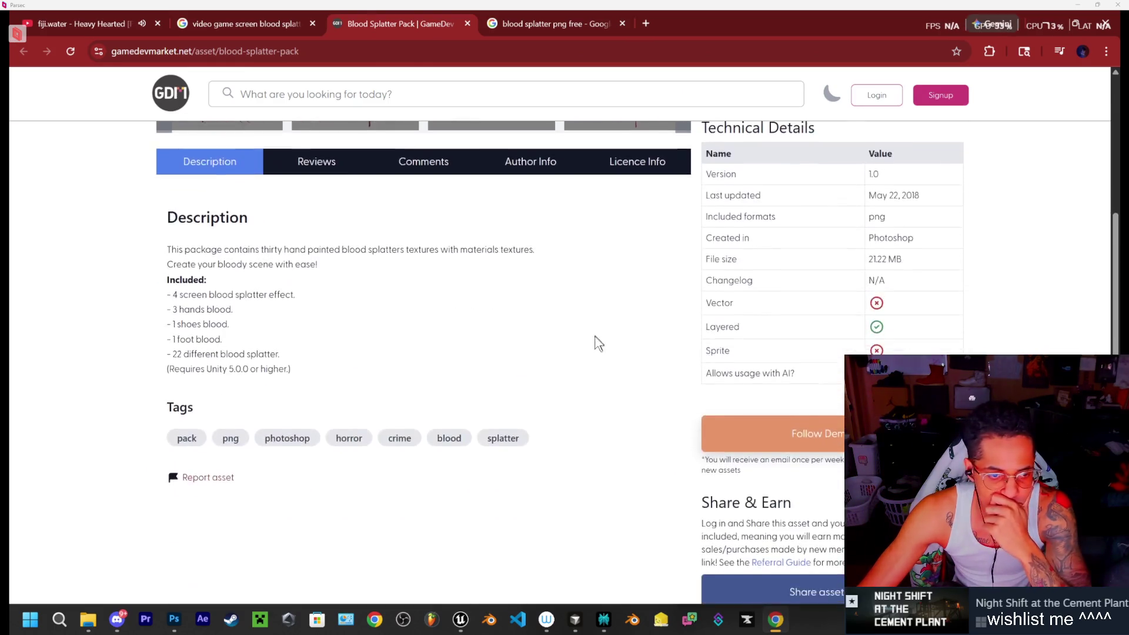
scroll(598, 340, "up", 7)
Return to the free blood splatter PNG results and scroll back to the top
left_click(523, 28)
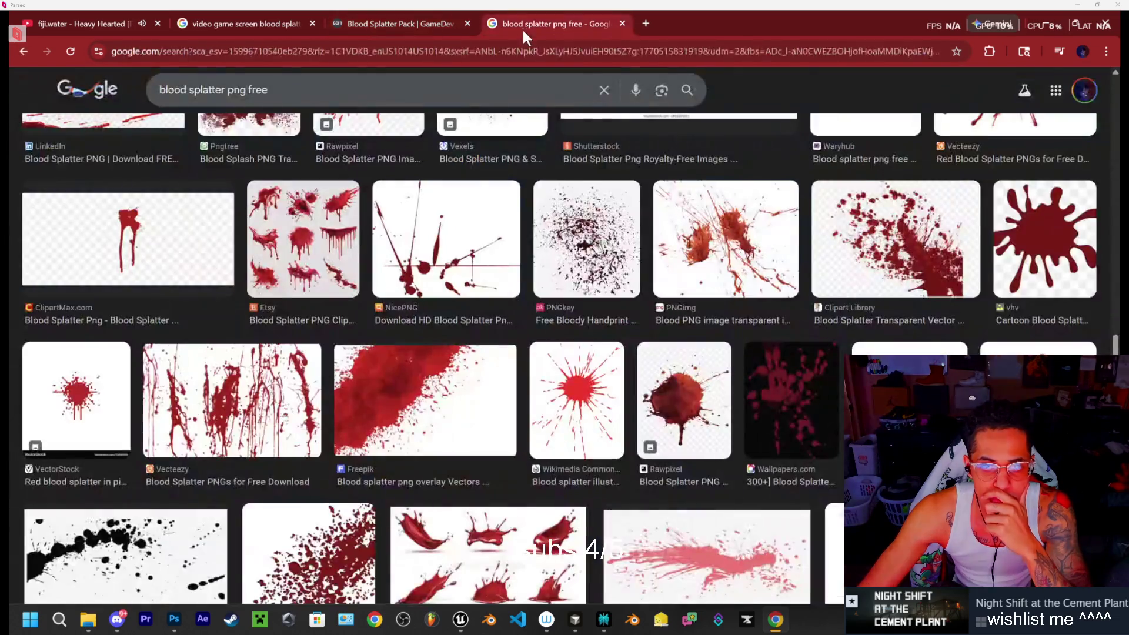
scroll(829, 400, "up", 2)
scroll(829, 401, "up", 3)
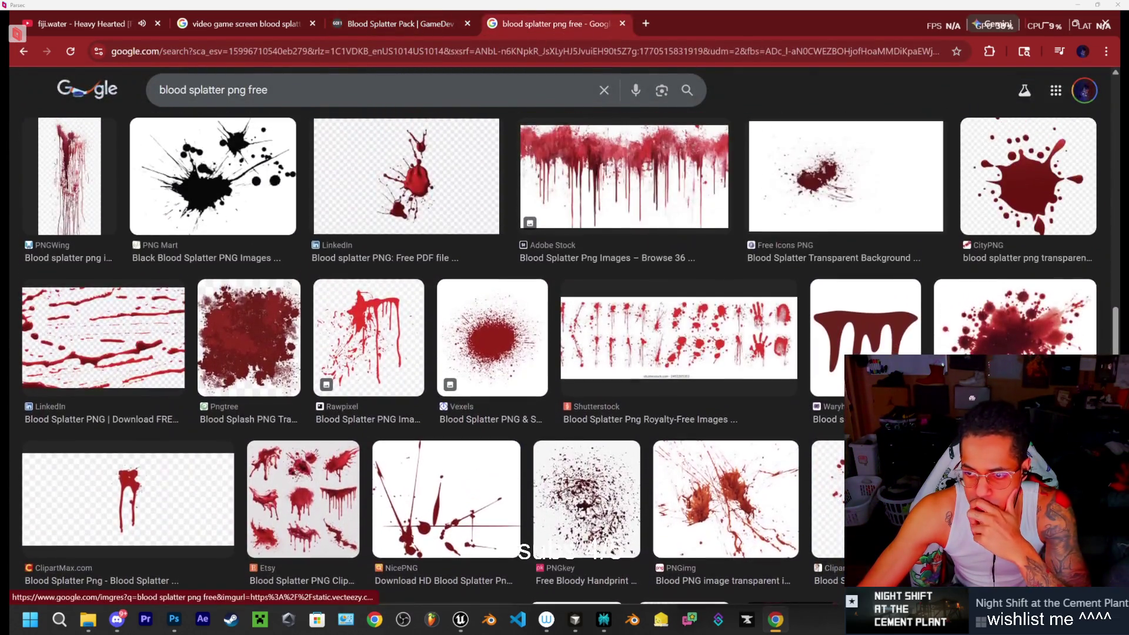
scroll(828, 401, "up", 3)
scroll(828, 401, "up", 3)
scroll(829, 401, "up", 3)
scroll(828, 400, "up", 3)
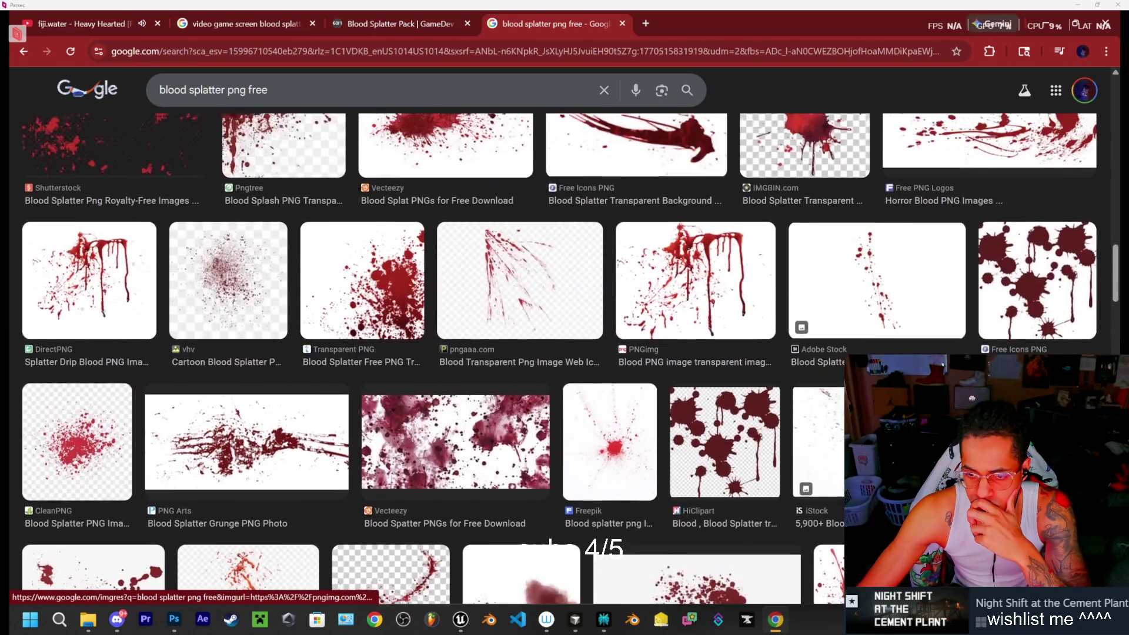
scroll(829, 401, "up", 3)
scroll(829, 400, "up", 3)
scroll(829, 400, "up", 3)
scroll(829, 400, "up", 3)
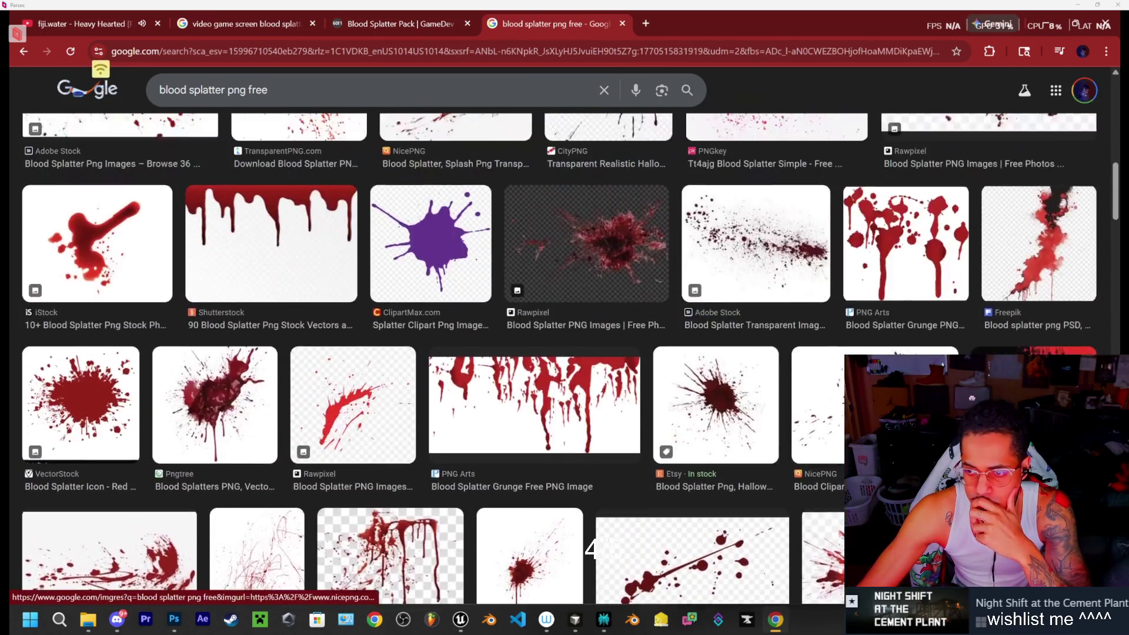
scroll(829, 401, "up", 3)
scroll(829, 401, "up", 3)
scroll(829, 401, "up", 1)
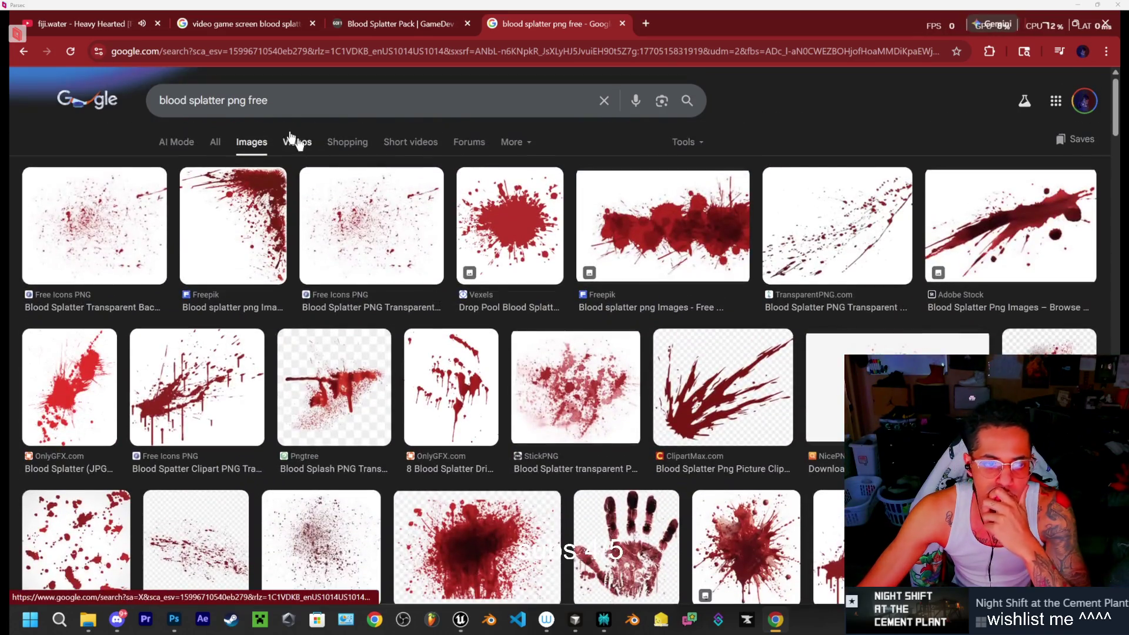
Change the image search to 'blood splatter video game png free' and run it
left_click(228, 100)
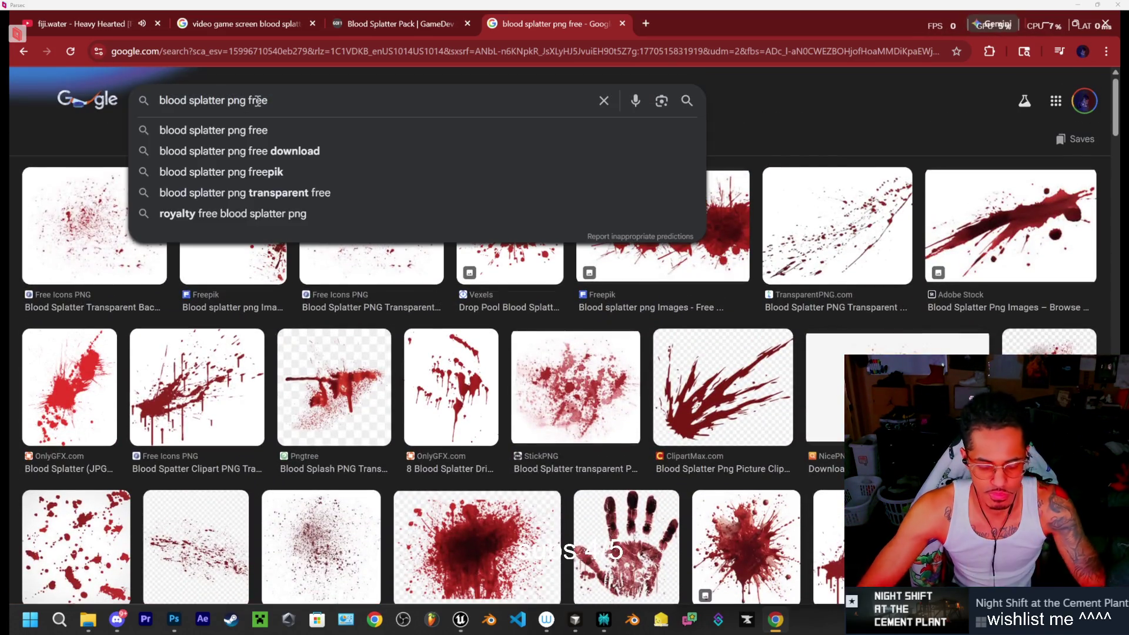
type("video")
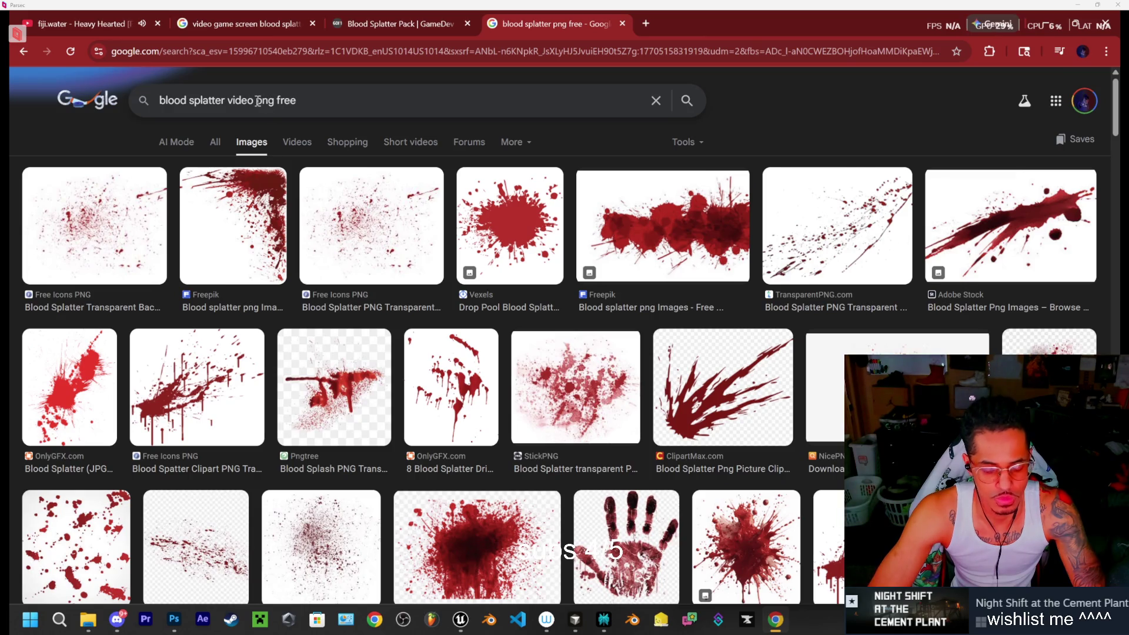
type("game")
key("Return")
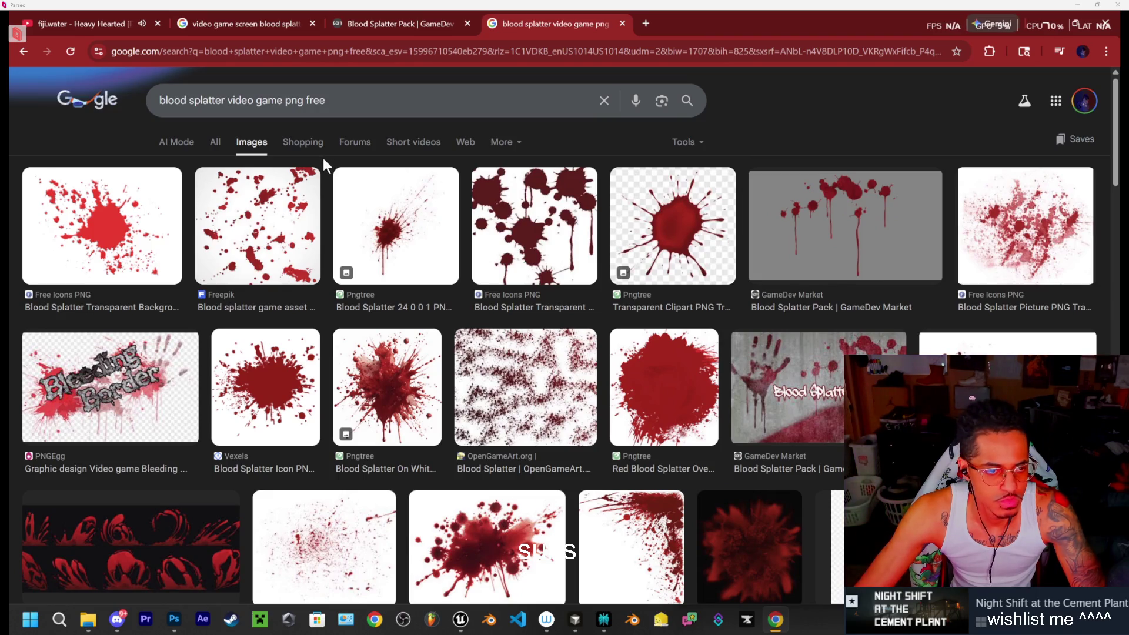
Open the GameDev Market Blood Splatter Pack page and view its fourth, screen-edge splatter image full size
scroll(322, 180, "down", 1)
scroll(321, 191, "down", 2)
left_click(780, 316)
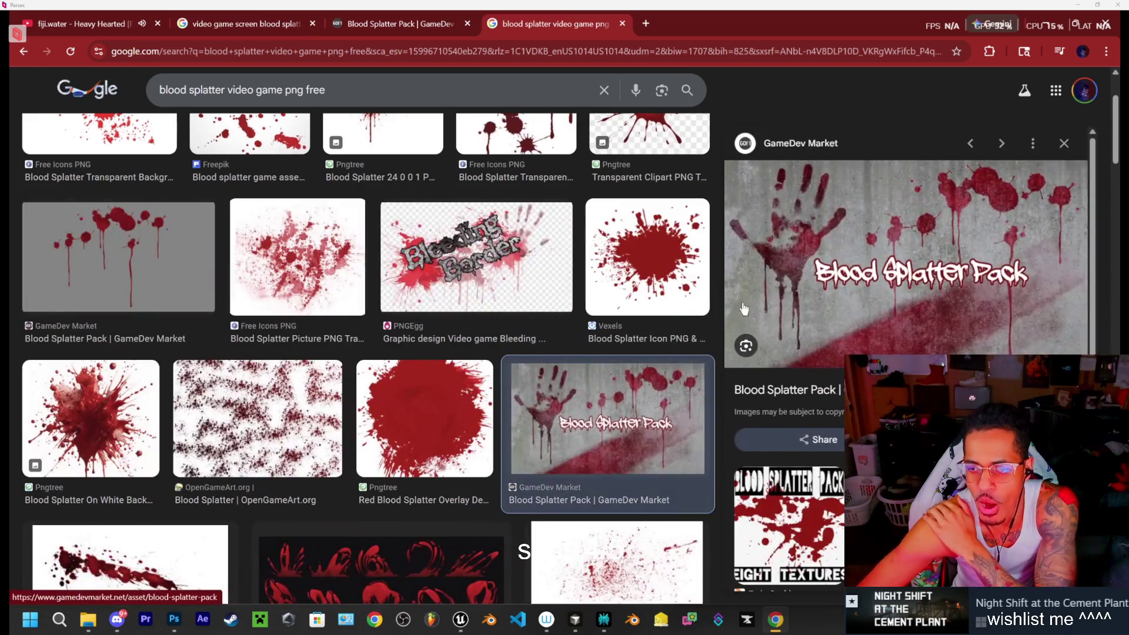
left_click(807, 266)
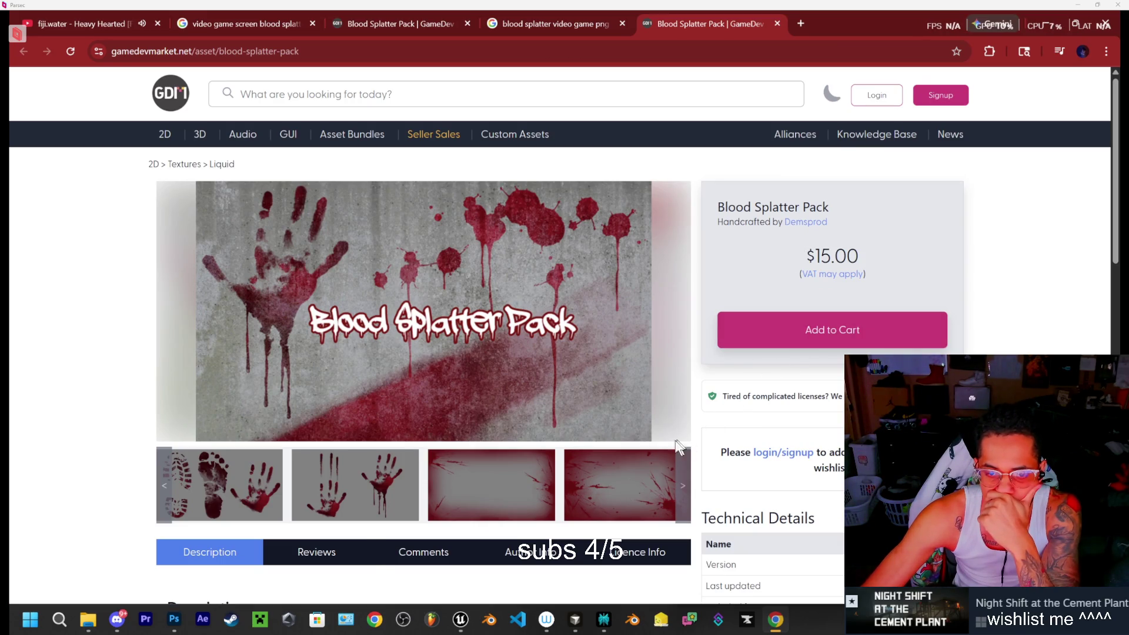
left_click(623, 484)
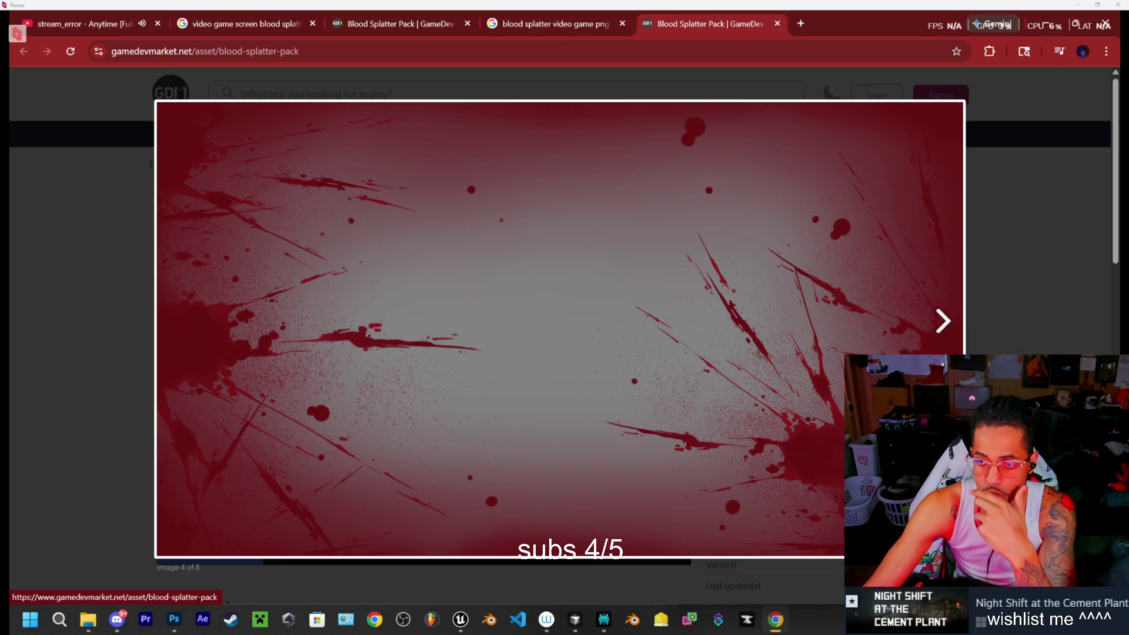
left_click(1070, 198)
Leave the Blood Splatter Pack page and return to the Google Images results
scroll(954, 340, "down", 6)
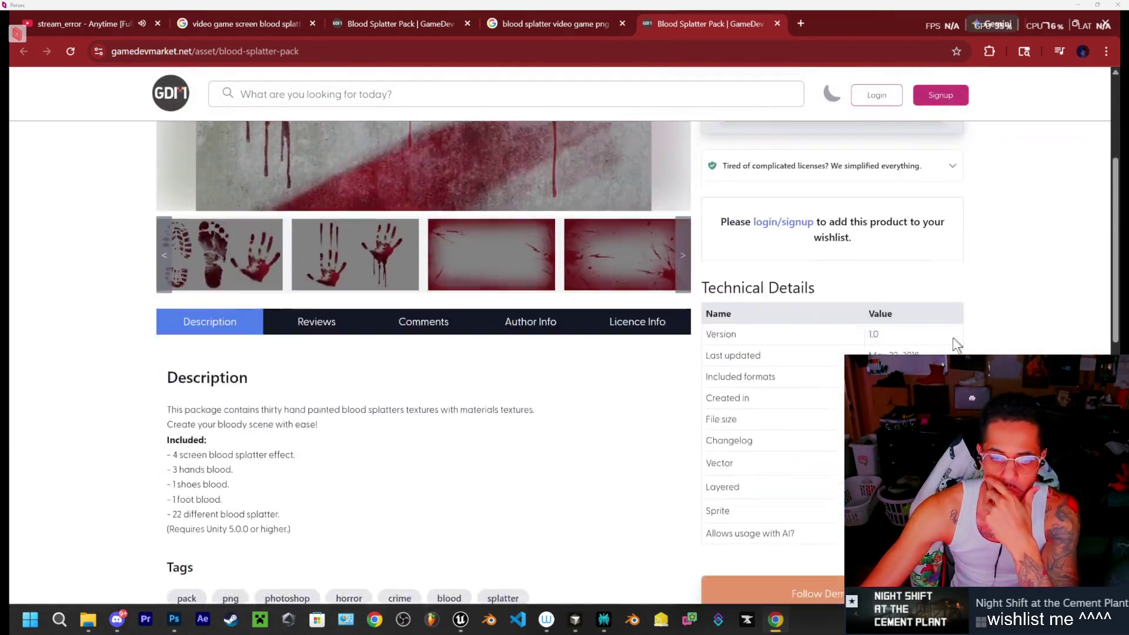
scroll(954, 340, "up", 6)
left_click(545, 24)
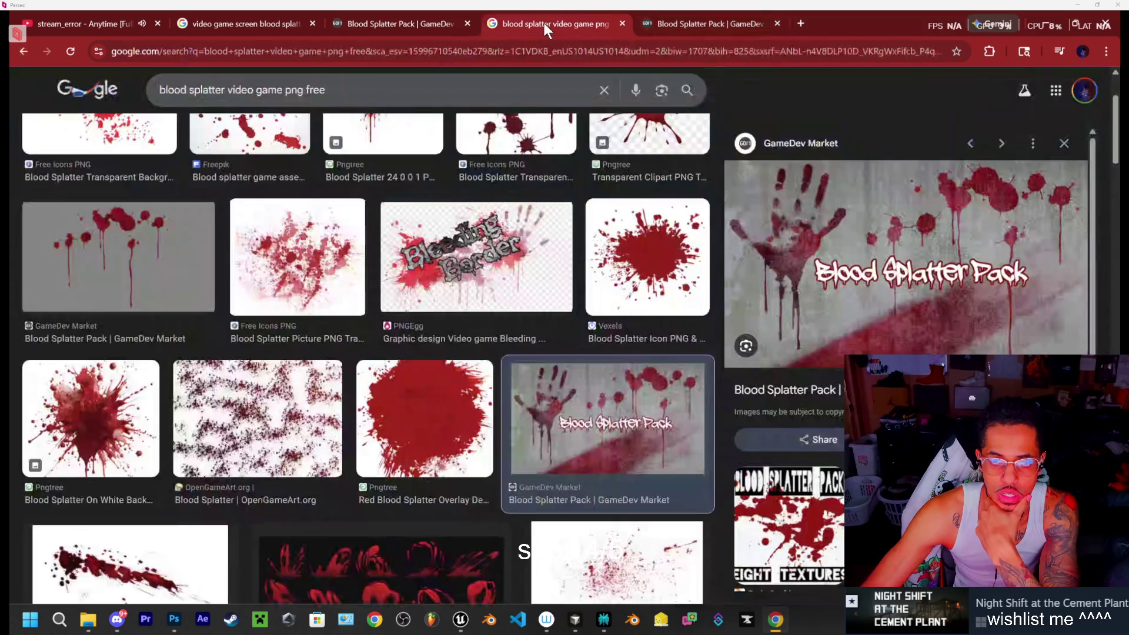
Browse far down the splatter image results, then bring the Unreal Engine editor back to the front
scroll(651, 312, "down", 2)
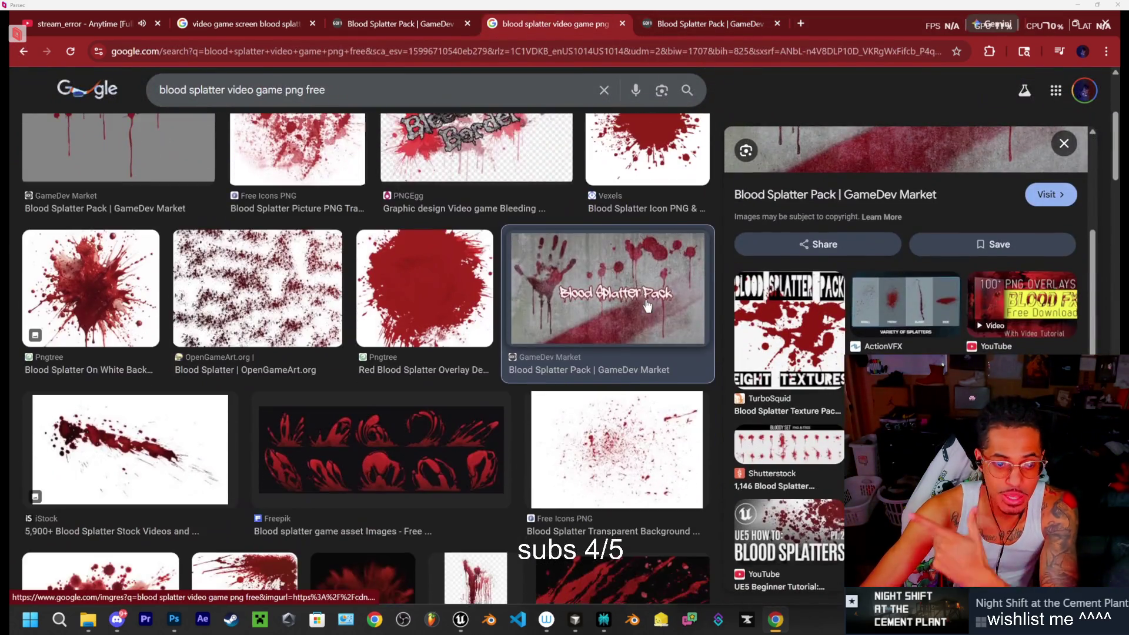
scroll(653, 315, "down", 3)
scroll(659, 317, "down", 1)
scroll(661, 321, "down", 2)
scroll(815, 327, "down", 1)
scroll(815, 327, "down", 2)
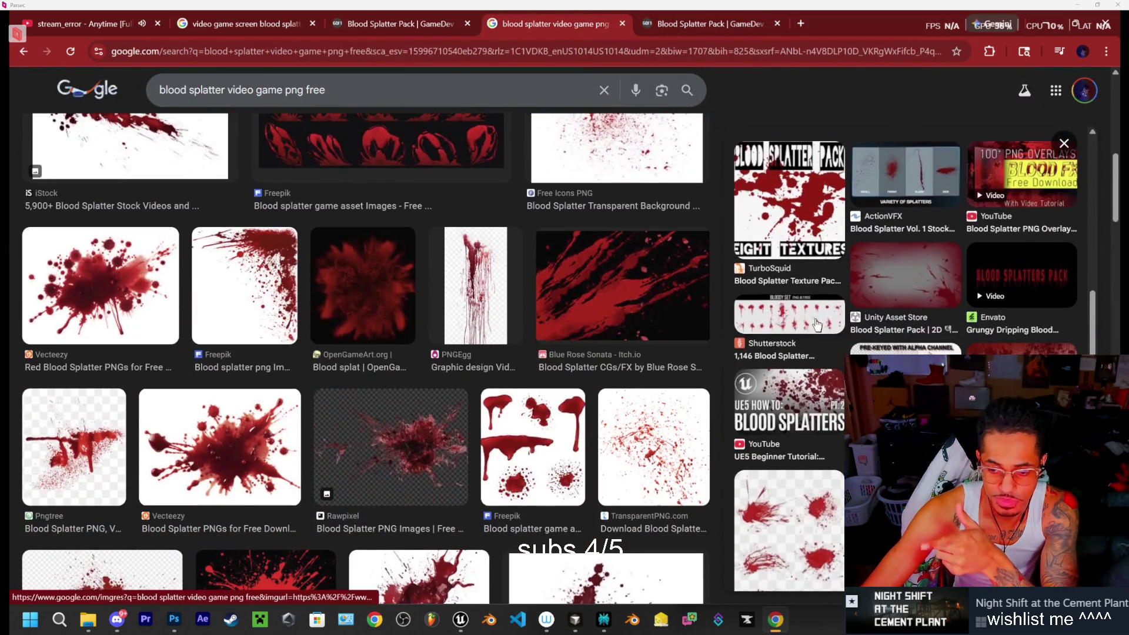
scroll(814, 328, "down", 2)
scroll(590, 316, "down", 4)
scroll(588, 312, "down", 1)
scroll(529, 315, "down", 4)
scroll(476, 316, "down", 5)
scroll(475, 316, "down", 3)
scroll(489, 316, "down", 3)
scroll(500, 317, "down", 3)
scroll(514, 318, "down", 4)
scroll(513, 318, "down", 6)
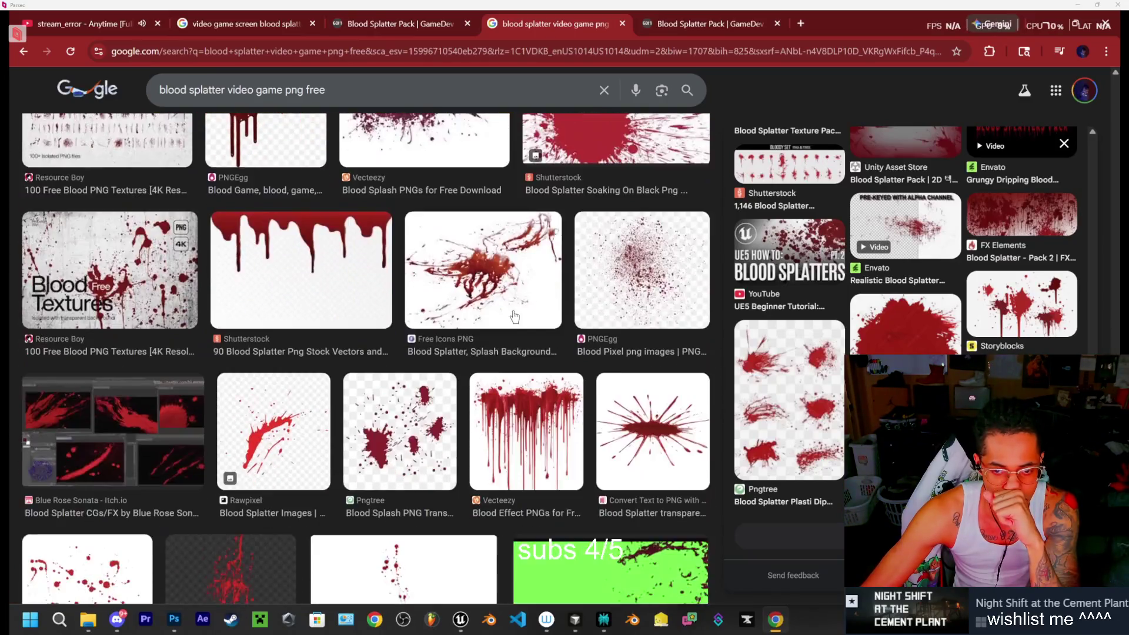
scroll(520, 323, "down", 5)
scroll(529, 330, "down", 3)
scroll(540, 338, "down", 4)
scroll(540, 338, "down", 1)
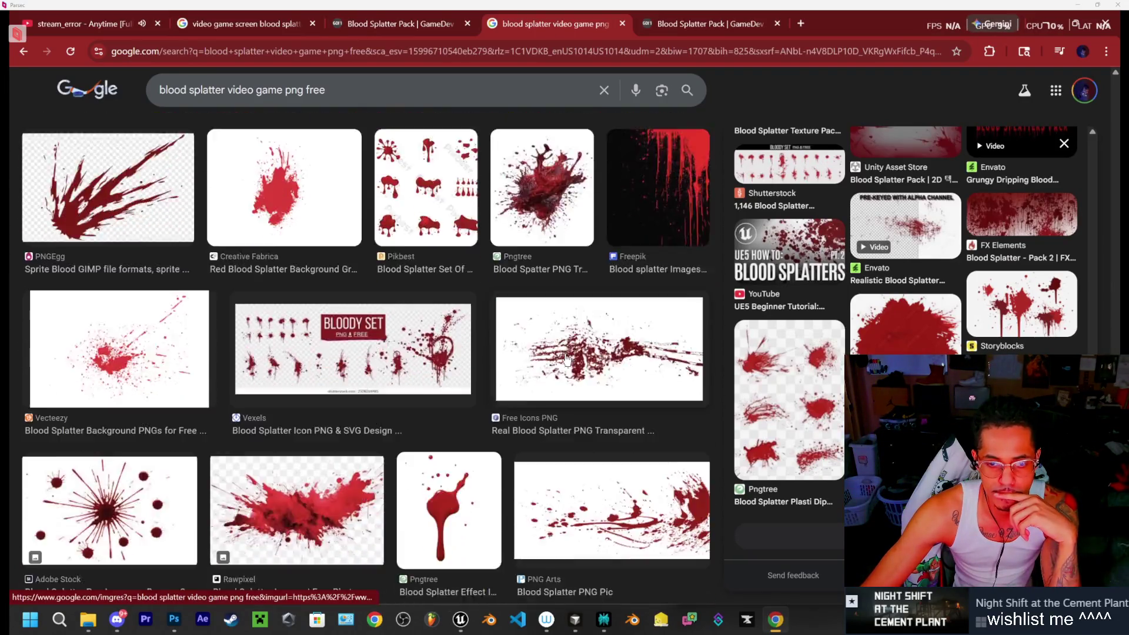
scroll(556, 350, "down", 2)
scroll(569, 357, "down", 2)
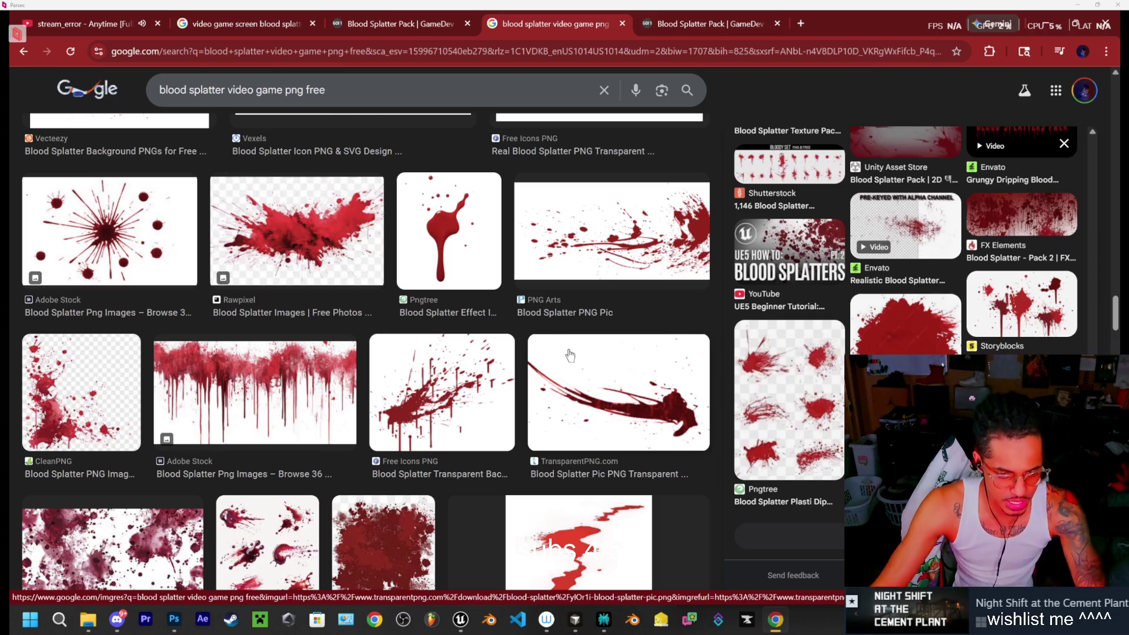
mouse_move(574, 620)
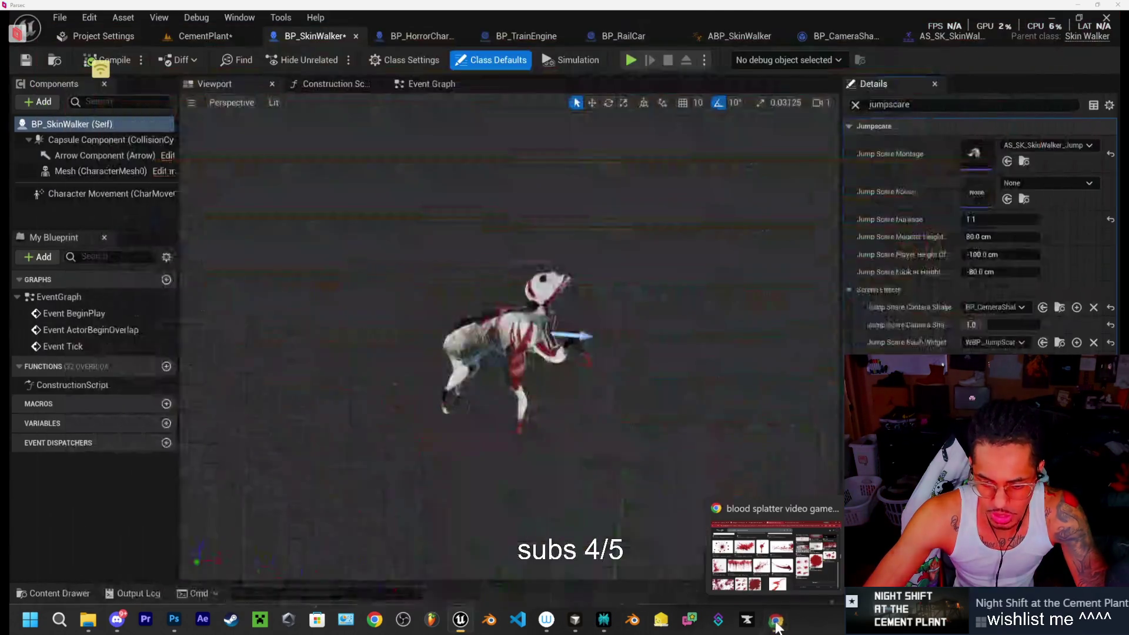
left_click(746, 602)
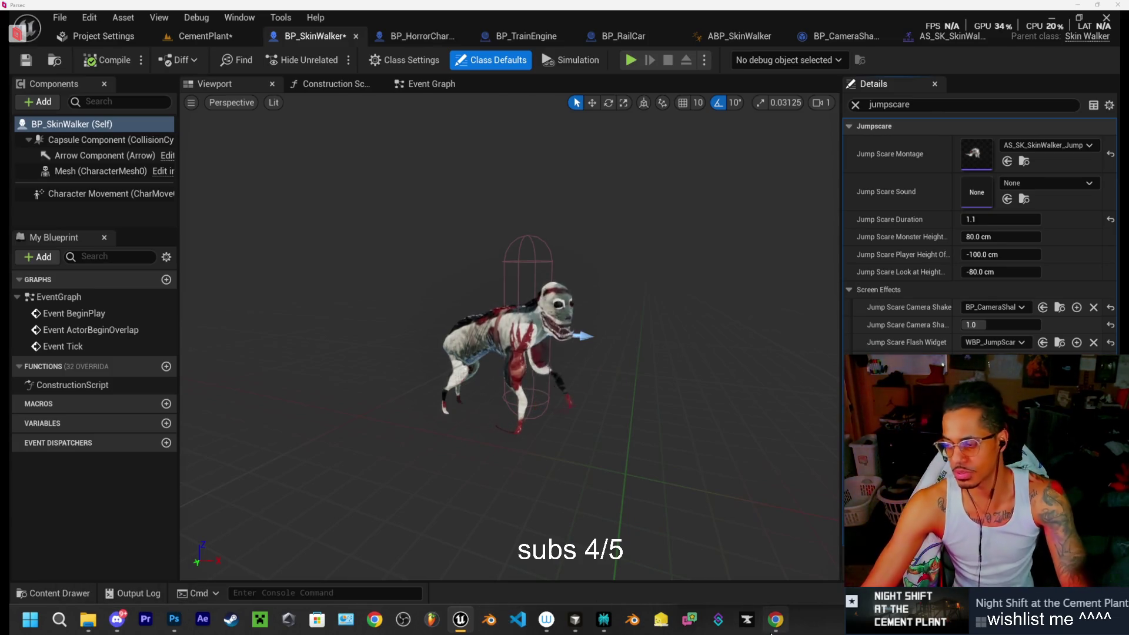
mouse_move(774, 620)
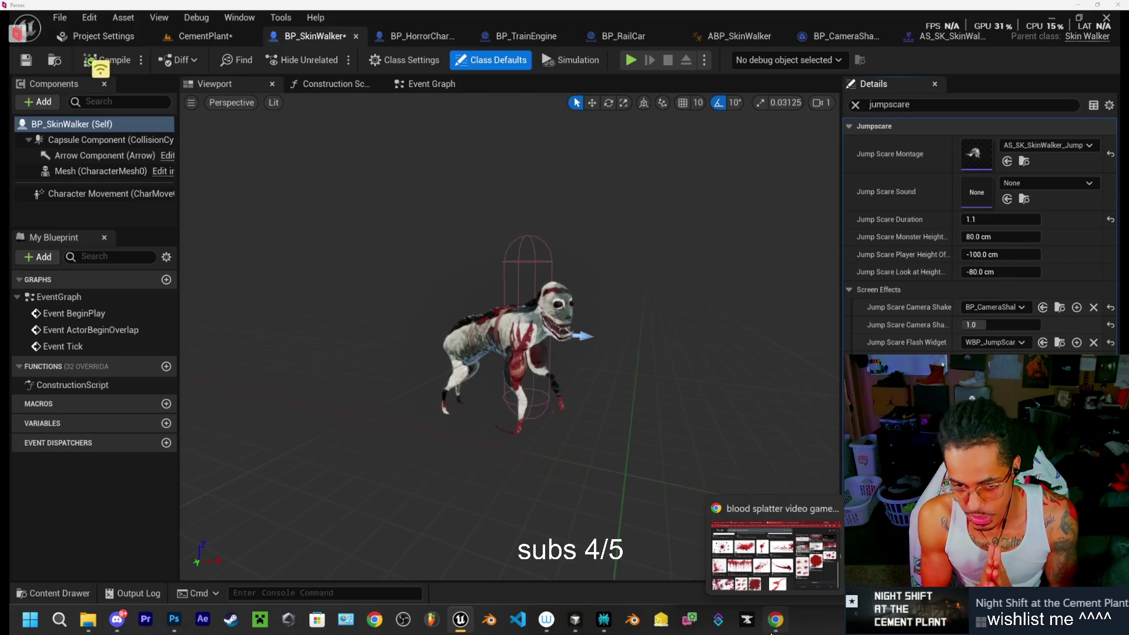
Save all unsaved assets, then briefly play-test the CementPlant level and stop it
key("ctrl+shift+s")
left_click(662, 458)
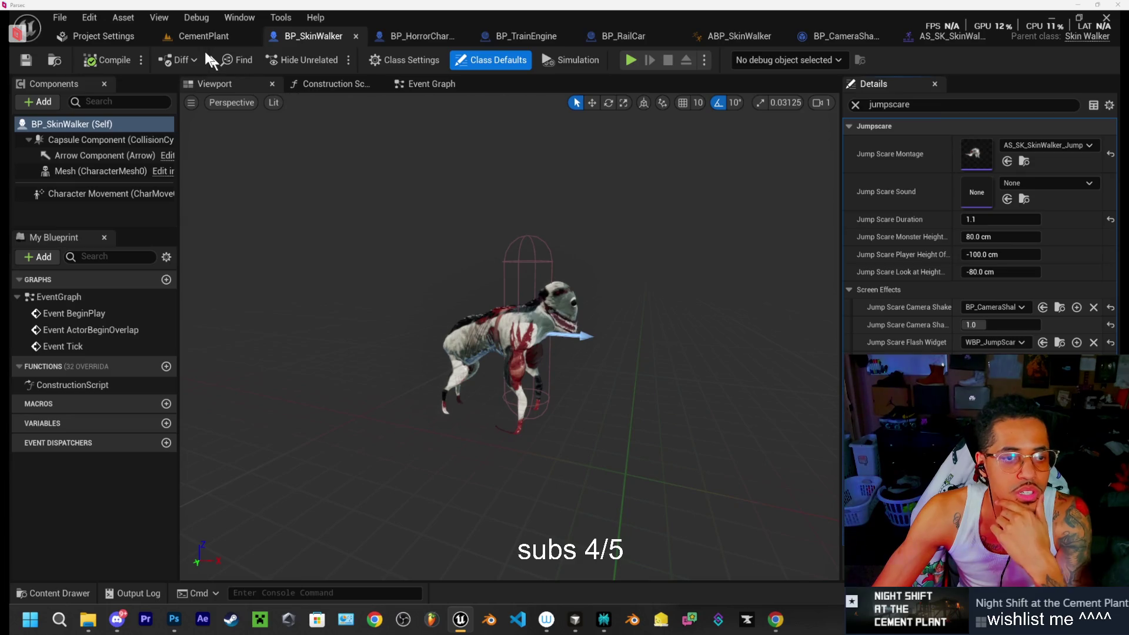
left_click(203, 39)
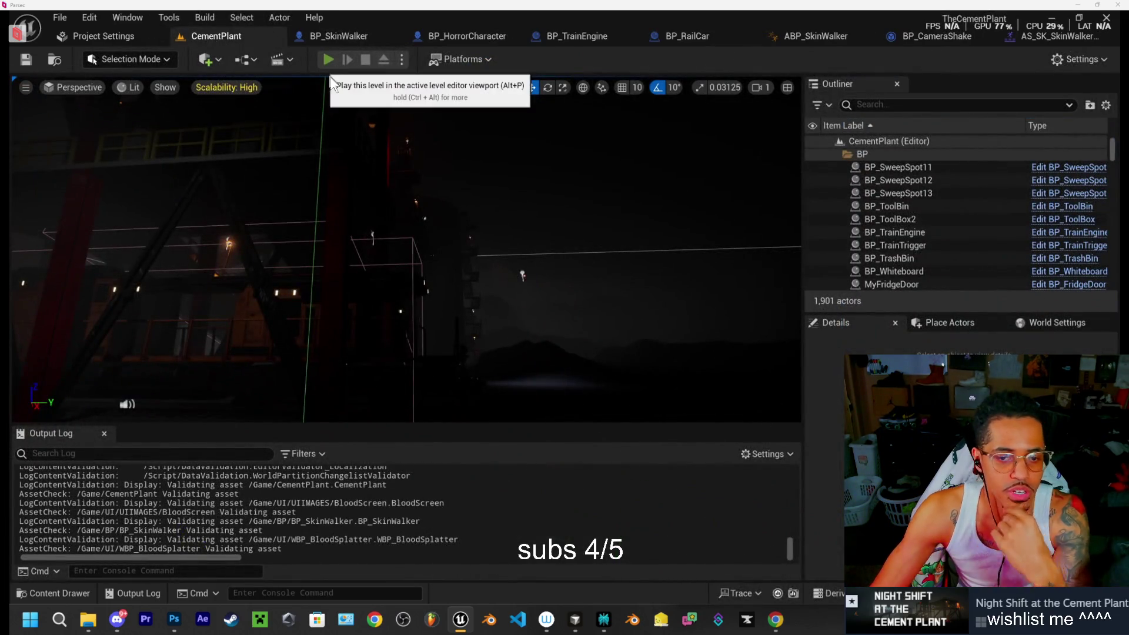
key("alt+p")
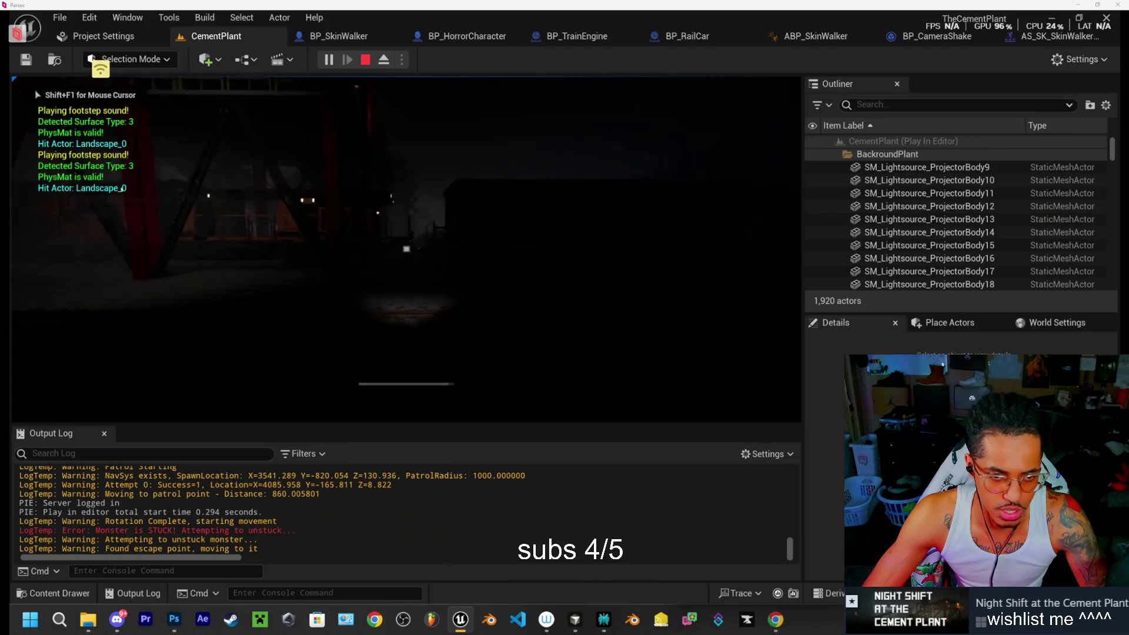
key("w")
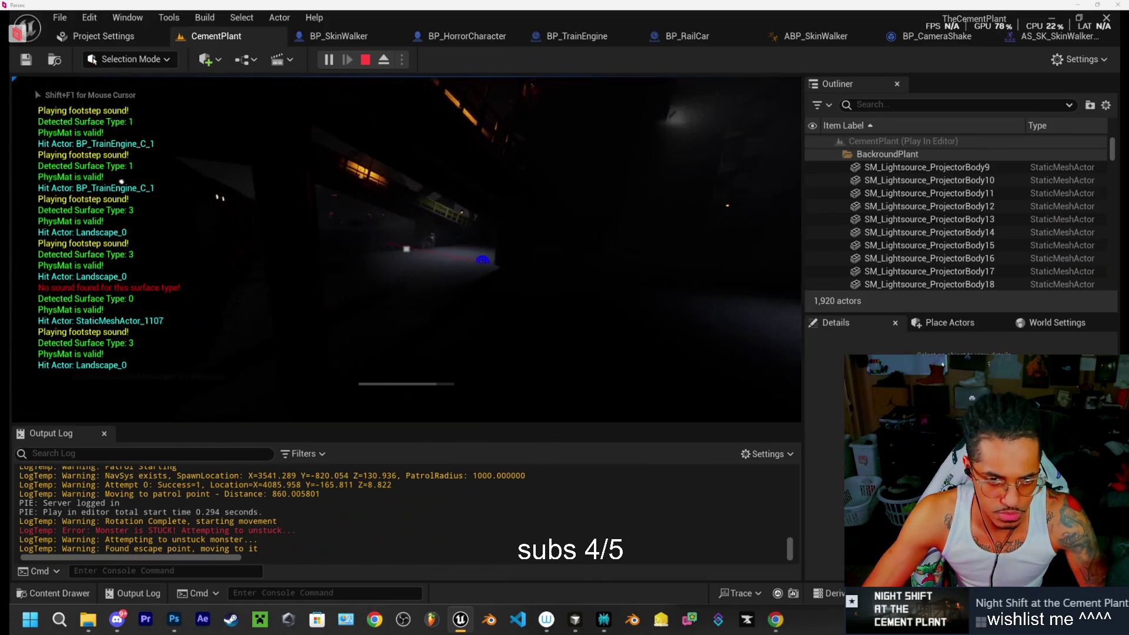
key("Escape")
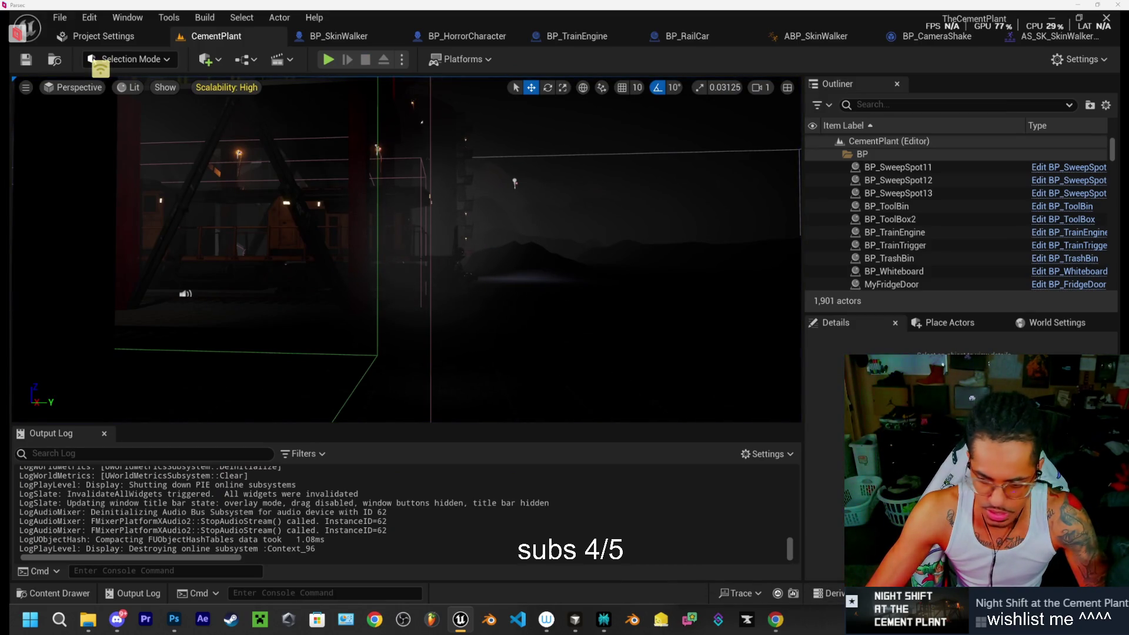
Switch to the BloodScreen document in Photoshop and quit Photoshop
key("XF86AudioNext")
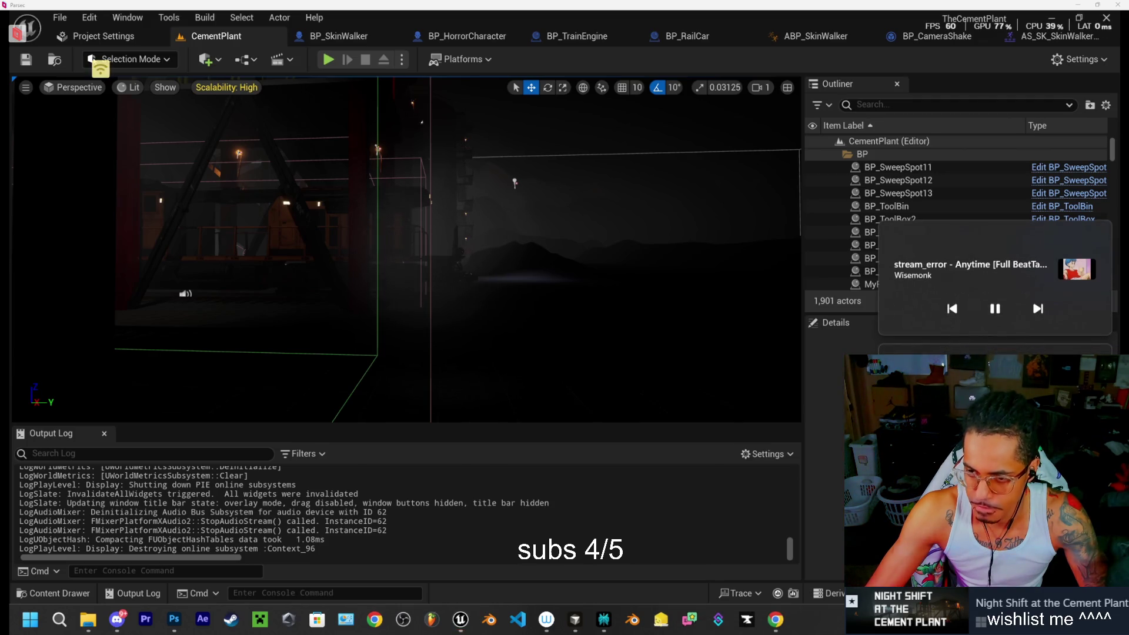
key("alt+Tab")
left_click(1113, 21)
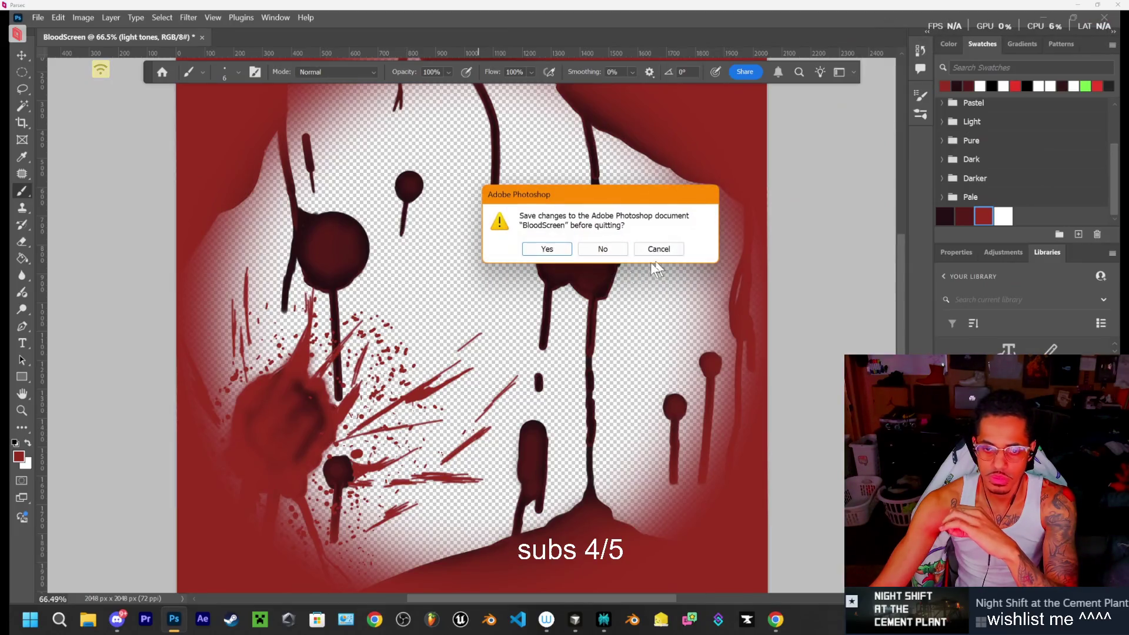
Save BloodScreen to Creative Cloud as BloodScreen.psdc so Photoshop closes, then bring up Chrome
left_click(552, 251)
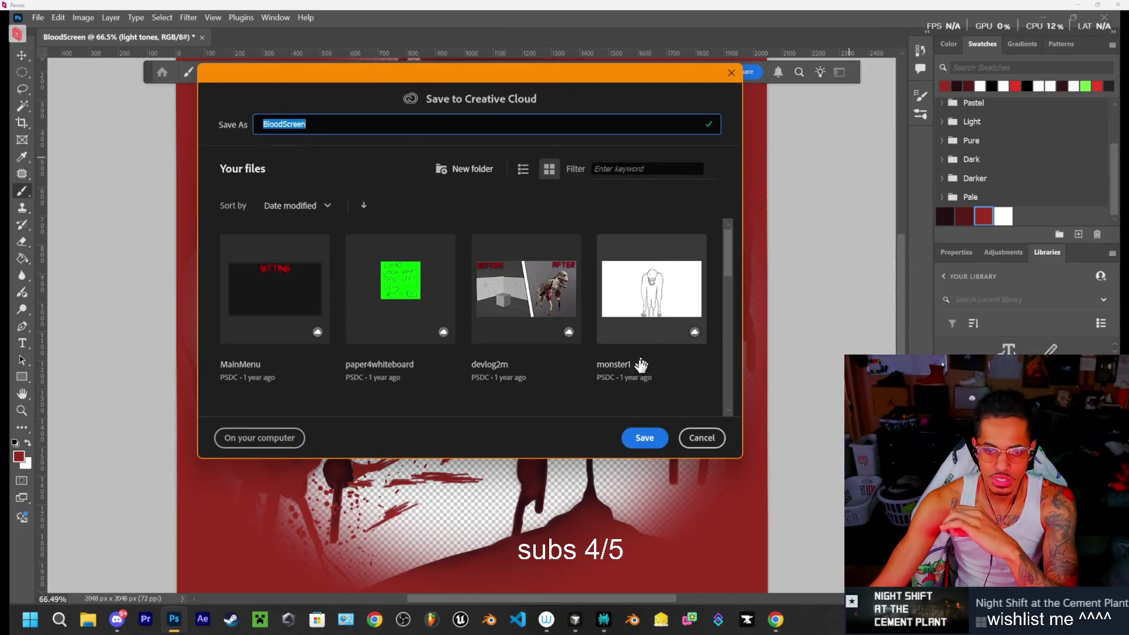
left_click(645, 439)
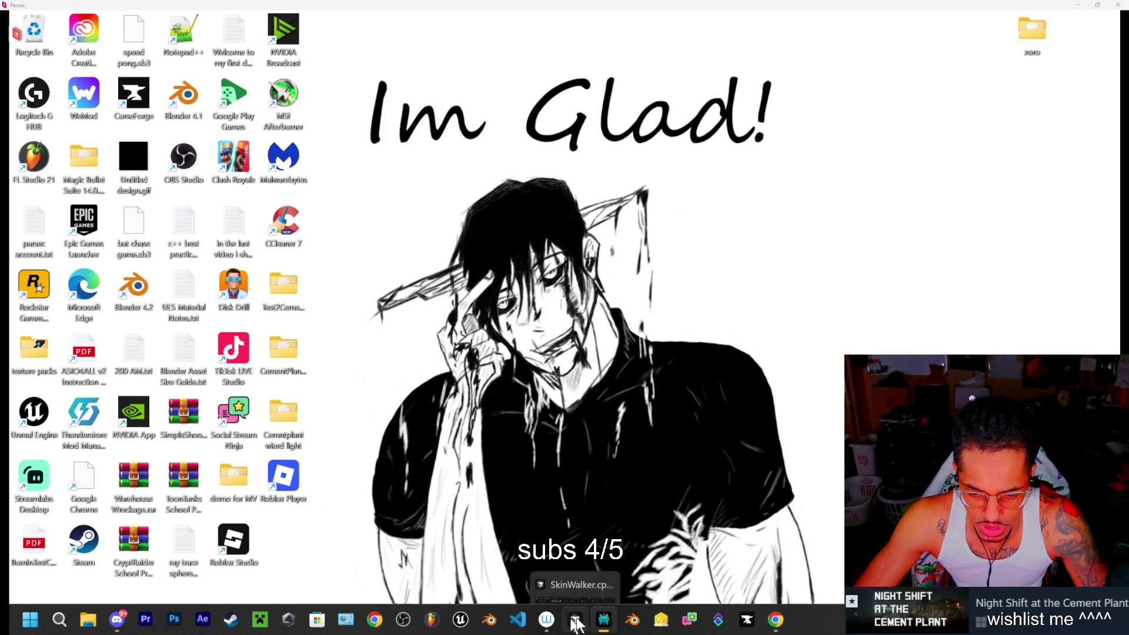
left_click(776, 620)
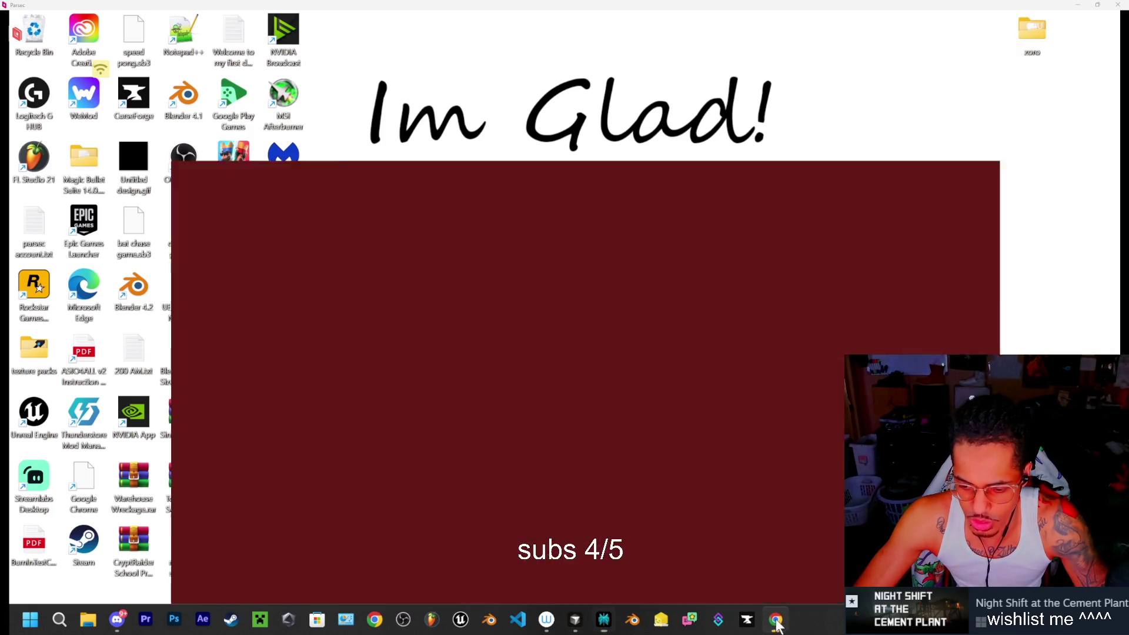
Close Chrome and exit the Parsec stream back to the Computers list
left_click(1104, 25)
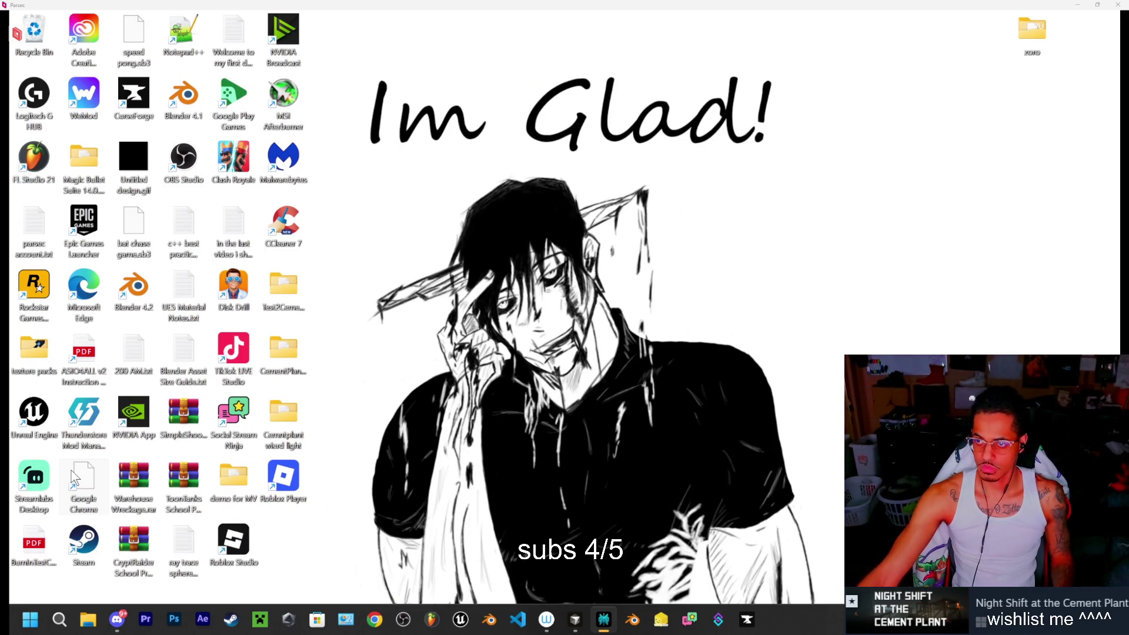
left_click(1115, 7)
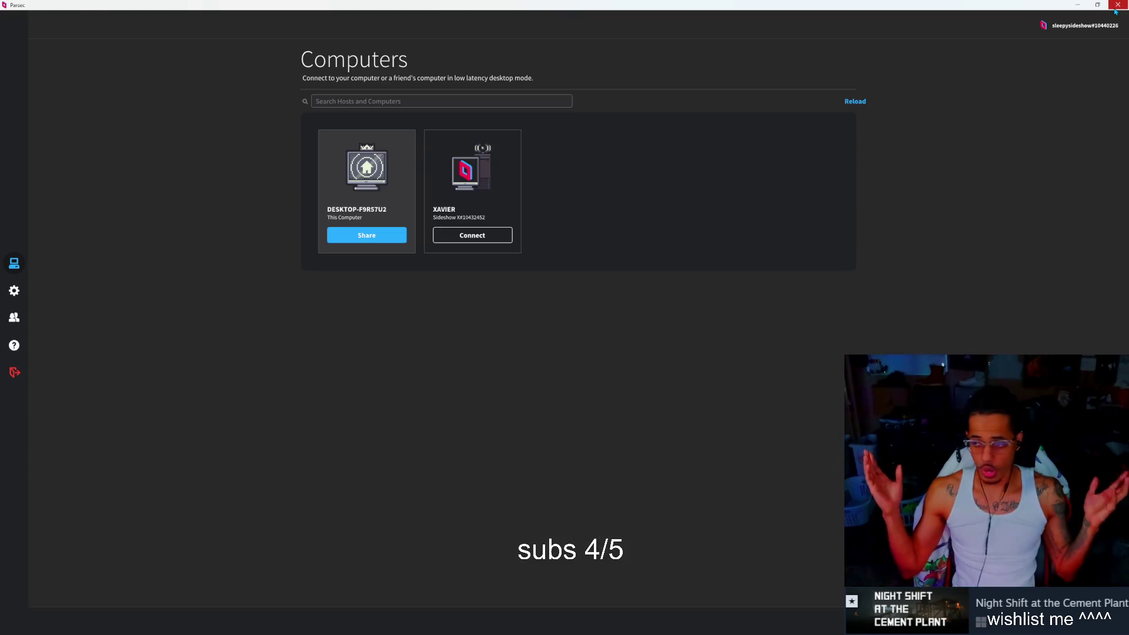